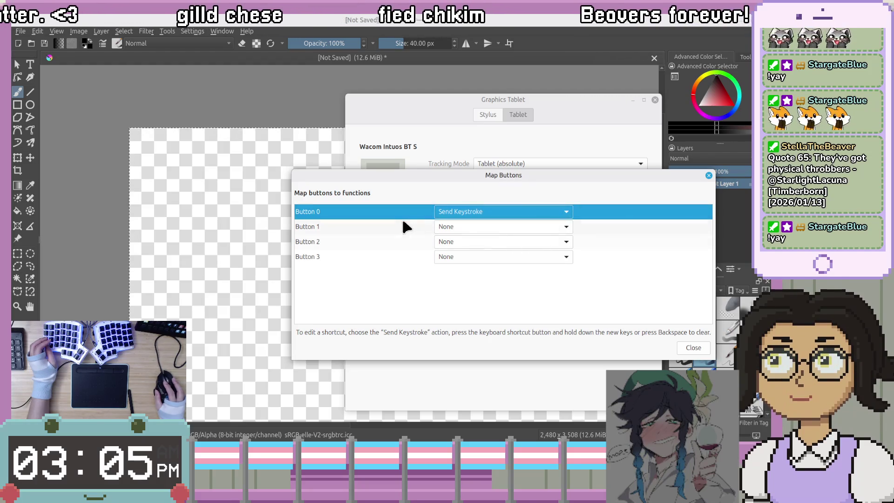
Keep Button 0 on Send Keystroke, close the button mappings, and return to the Krita canvas.
click(504, 211)
click(503, 210)
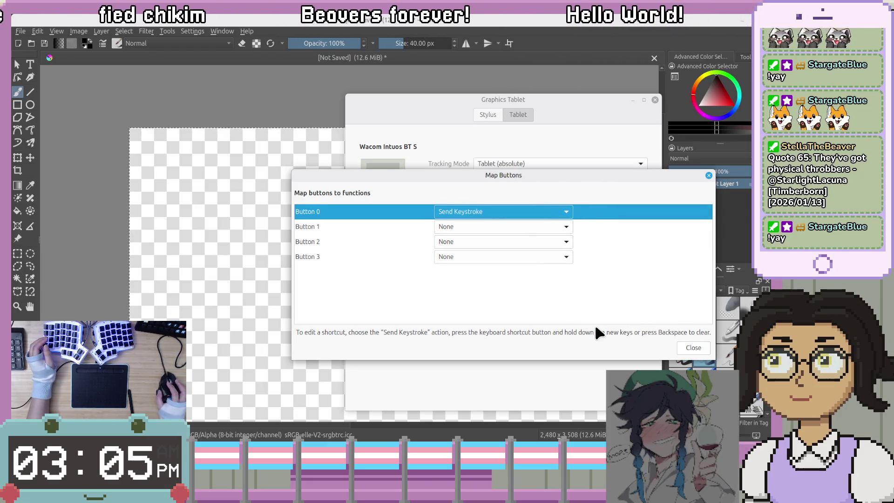
key(Escape)
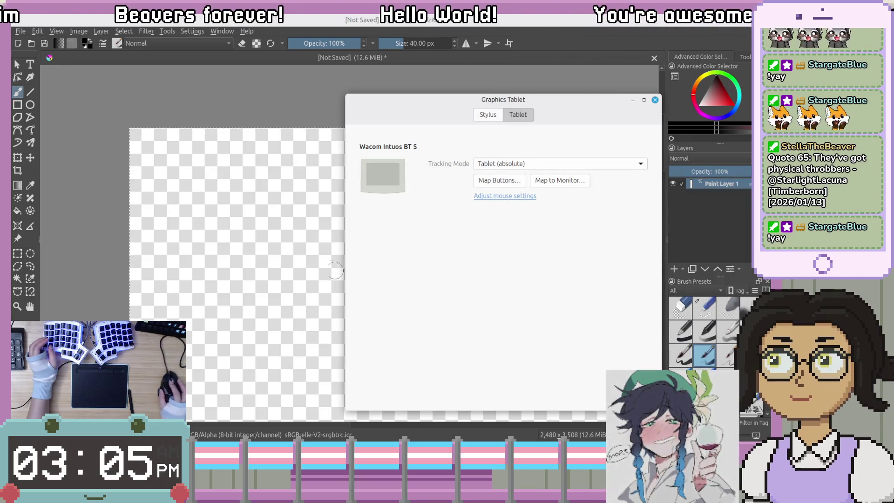
click(254, 190)
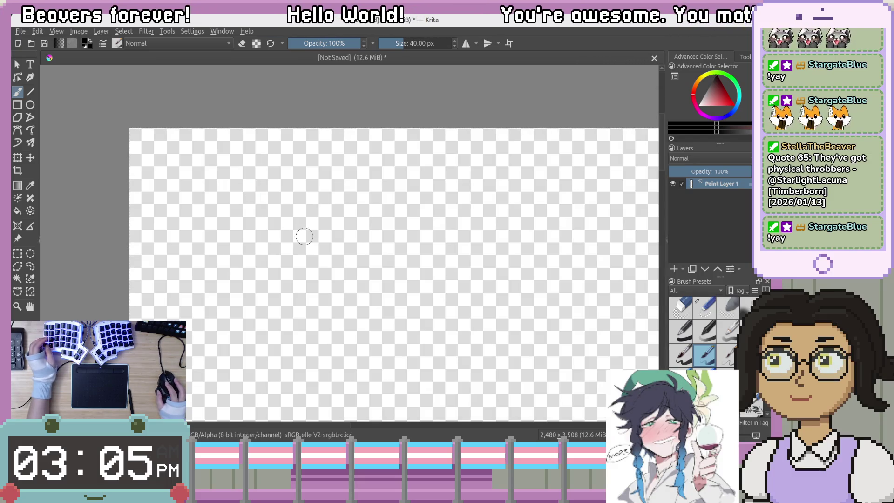
Paint a black test dab on the canvas, then bring the tablet settings window back up.
click(292, 207)
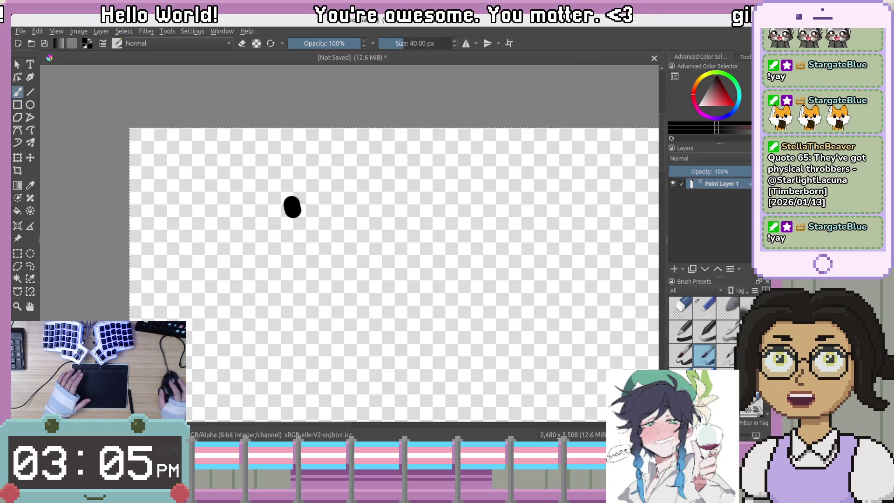
key(alt+Tab)
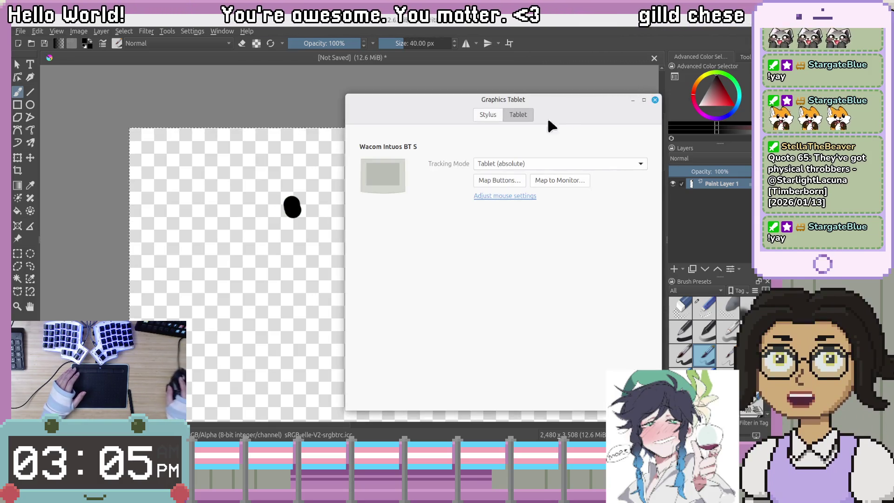
drag(557, 104, 478, 89)
Map tablet Button 0 to Switch Monitor and close the button mappings.
click(431, 163)
click(412, 196)
click(404, 211)
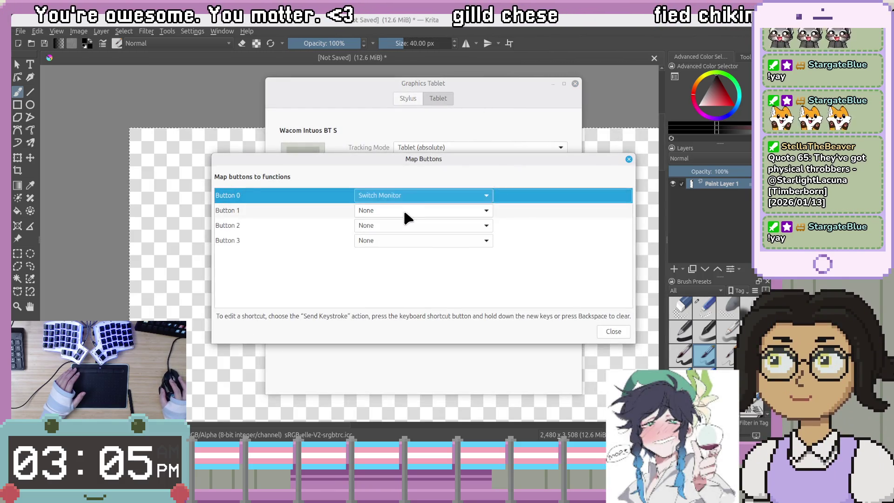
click(608, 333)
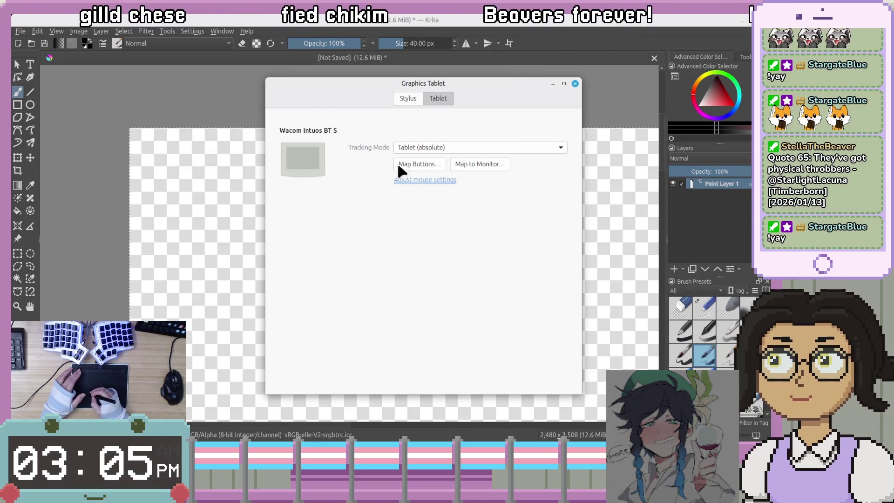
Try Switch Monitor and Show On-Screen Help for Button 0, settle on Send Keystroke, then test-stroke.
click(419, 166)
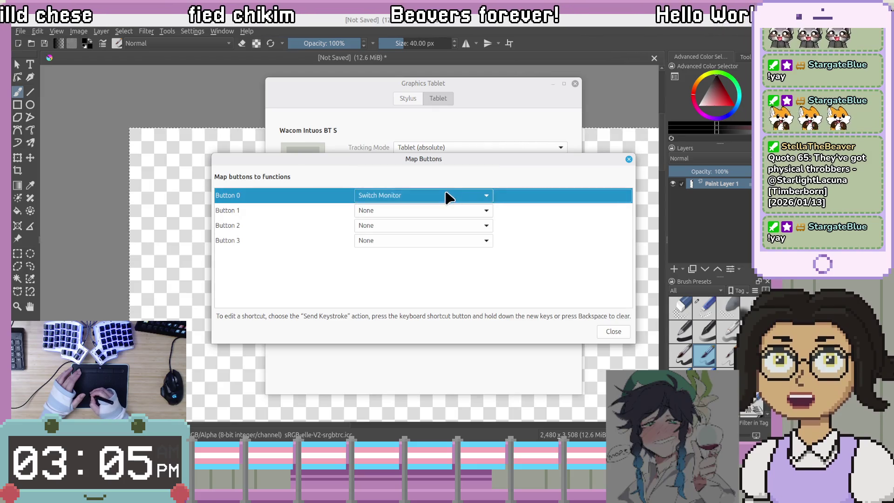
click(445, 198)
click(444, 196)
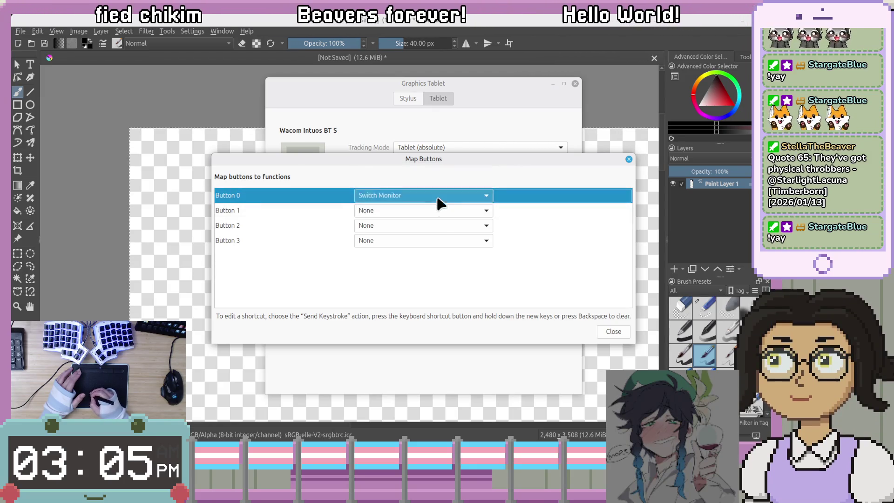
click(440, 199)
click(436, 212)
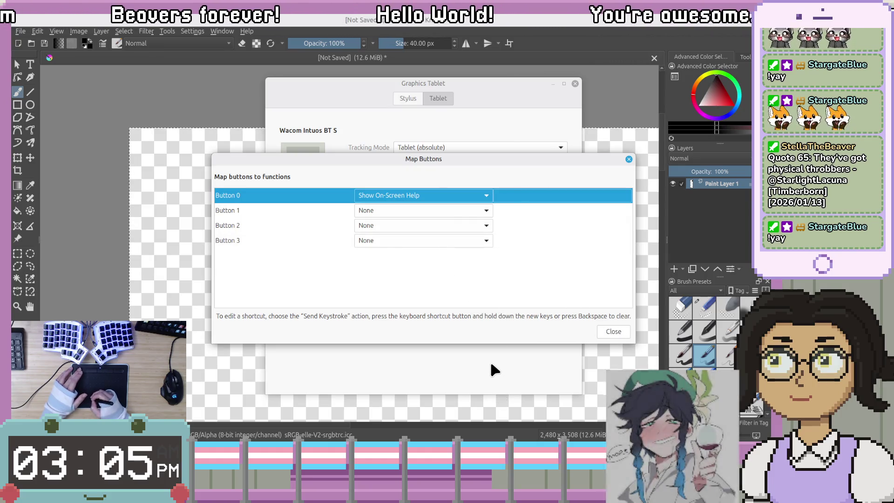
click(439, 197)
click(436, 169)
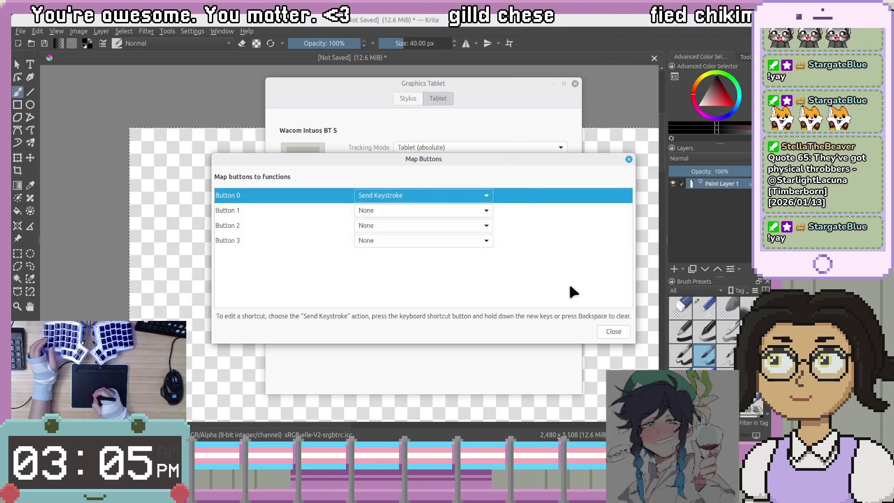
drag(569, 403, 526, 306)
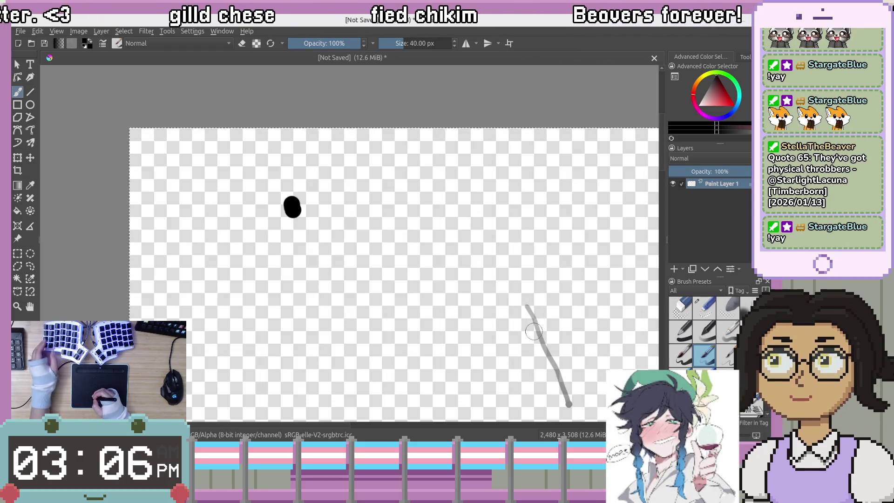
Undo the test marks with Ctrl+Z so the canvas is empty.
key(ctrl+z)
key(ctrl+z)
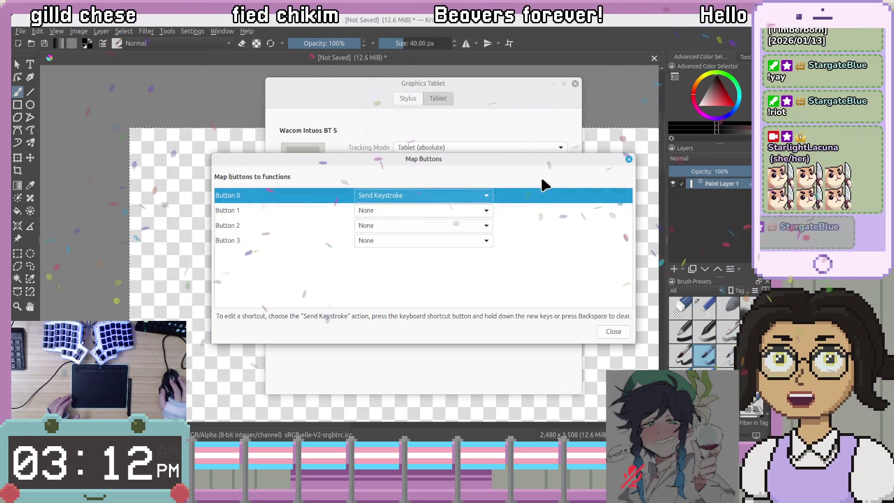
Close the button mapping list and Graphics Tablet settings, then switch to the Godot editor.
drag(548, 161, 546, 198)
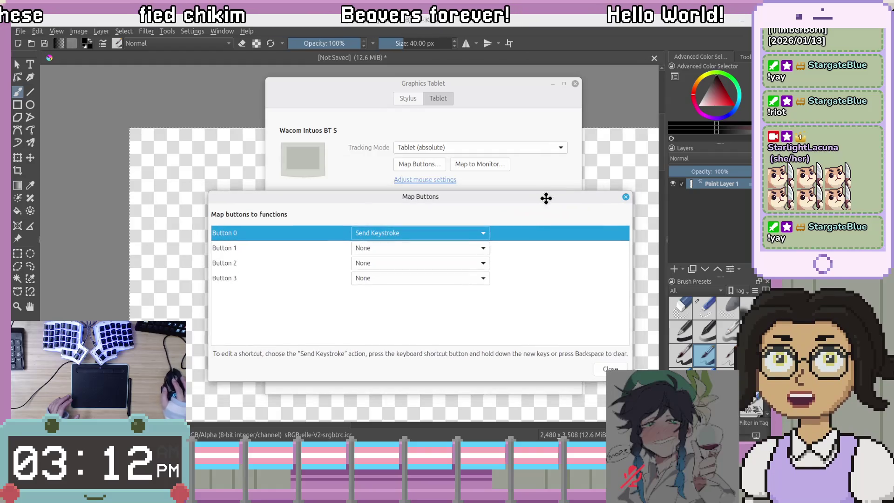
click(625, 196)
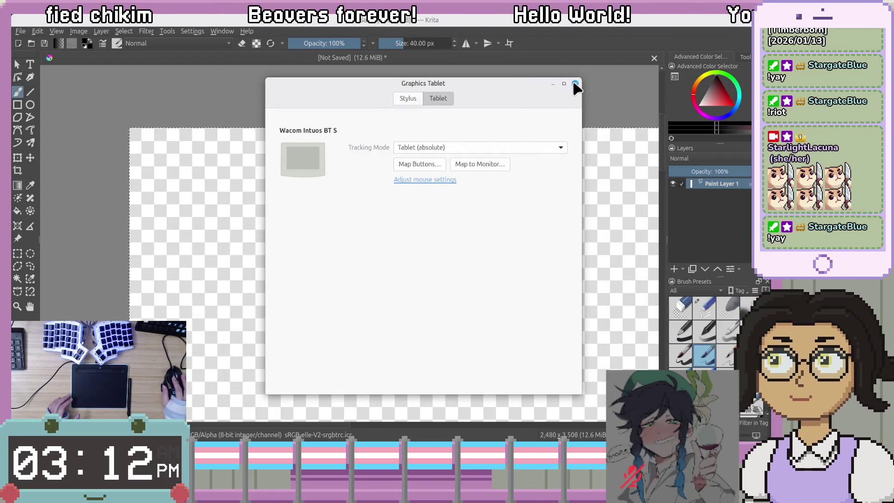
click(576, 84)
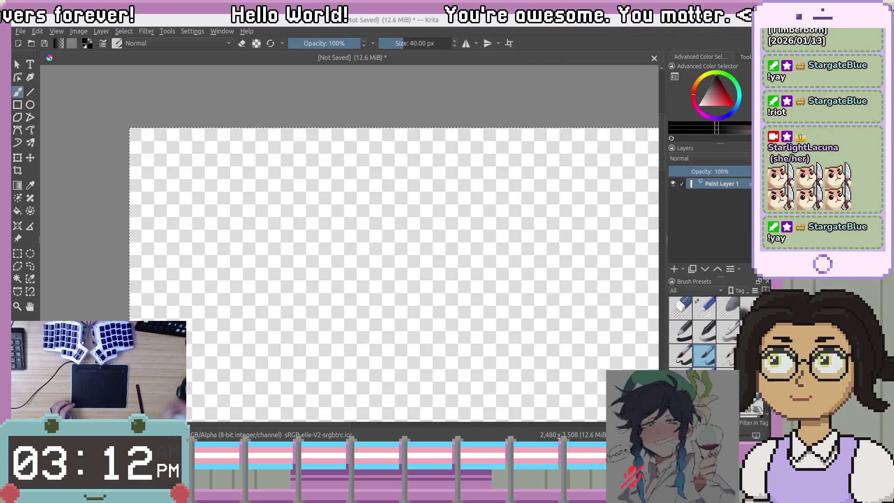
key(alt+Tab)
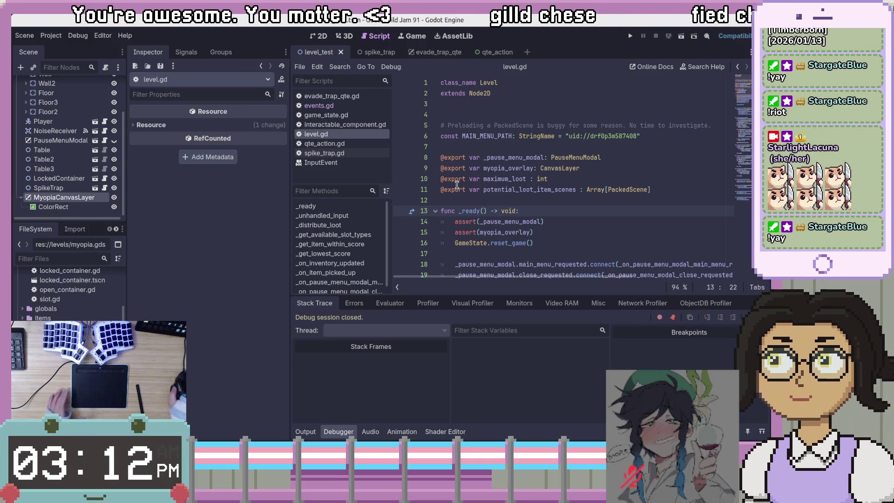
mouse_move(457, 184)
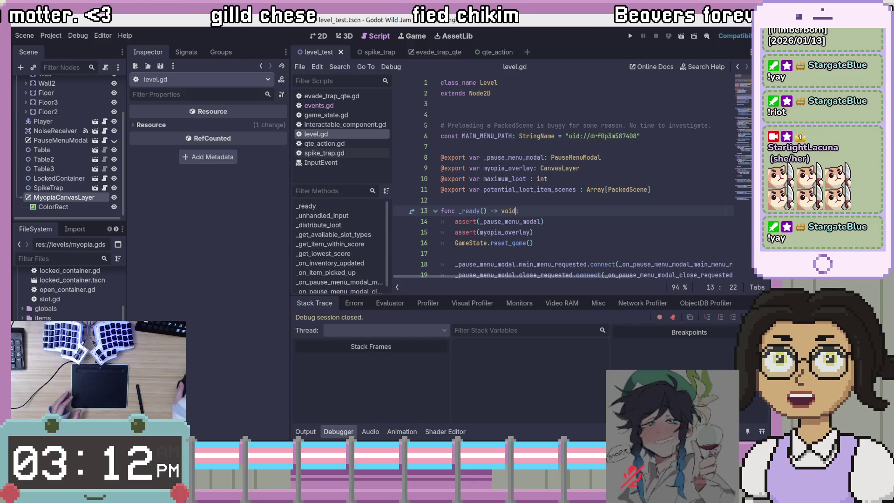
key(alt+Tab)
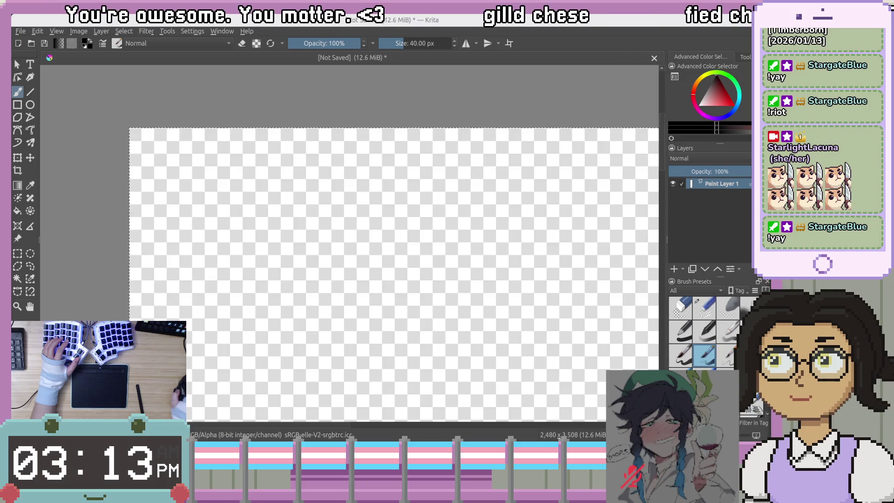
key(alt+Tab)
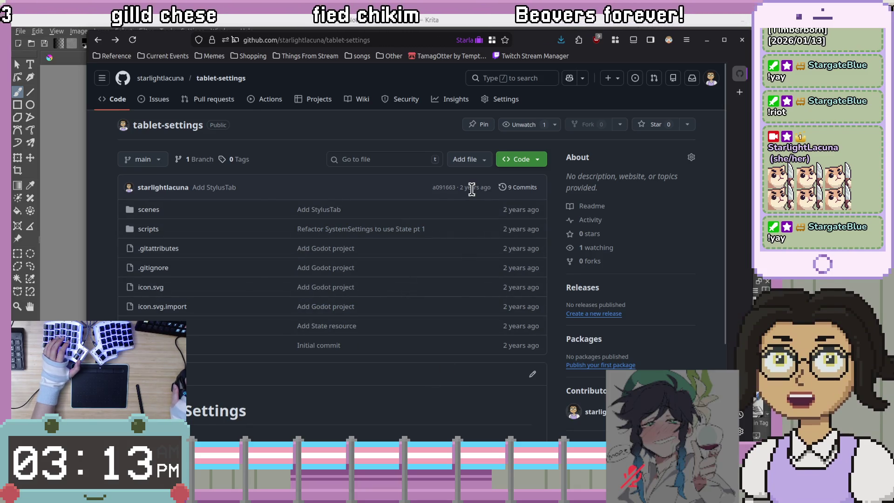
mouse_move(474, 184)
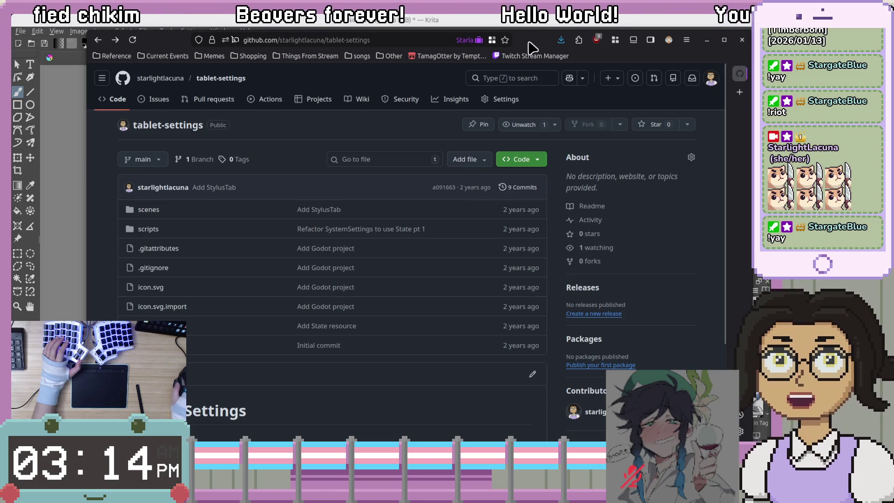
drag(567, 43, 891, 28)
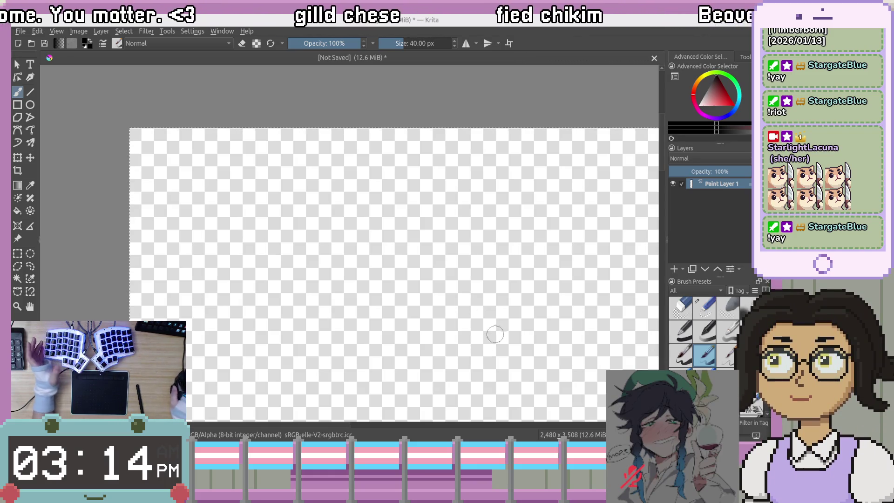
Recenter the canvas view and shrink the brush from 40 px, ending at about 24 px.
scroll(373, 222, down, 1)
drag(287, 159, 497, 218)
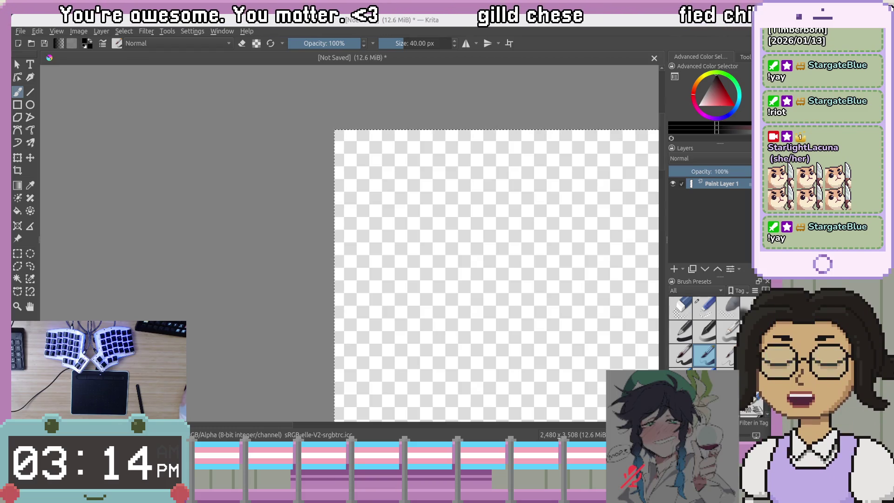
drag(562, 256, 489, 233)
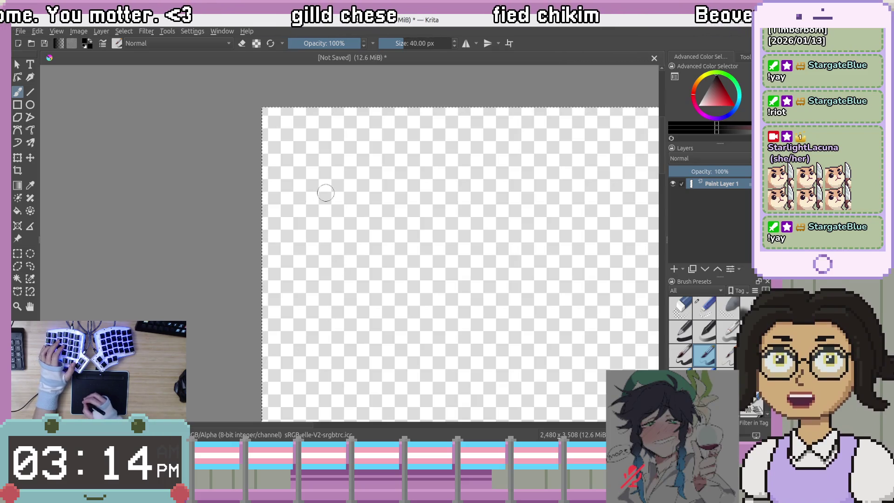
click(397, 43)
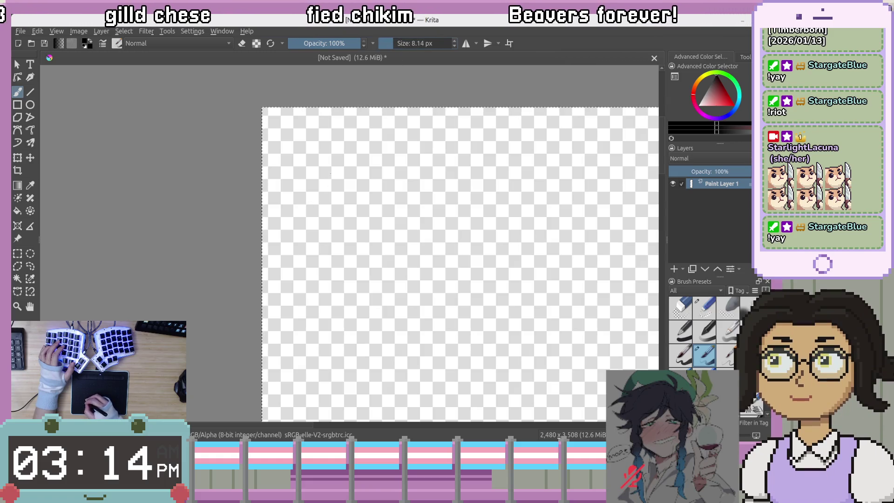
key(bracketright)
key(bracketright)
key(bracketright)
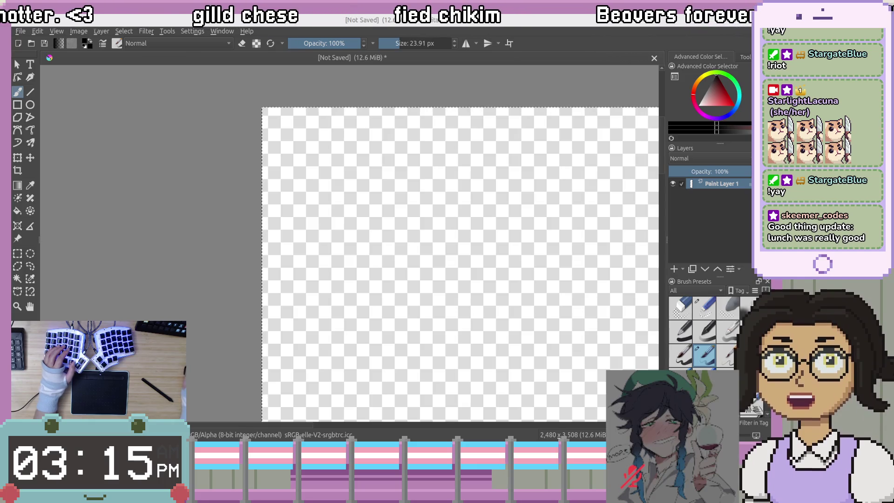
Bring up the Google Fonts Weight icon reference in the browser.
key(alt+Tab)
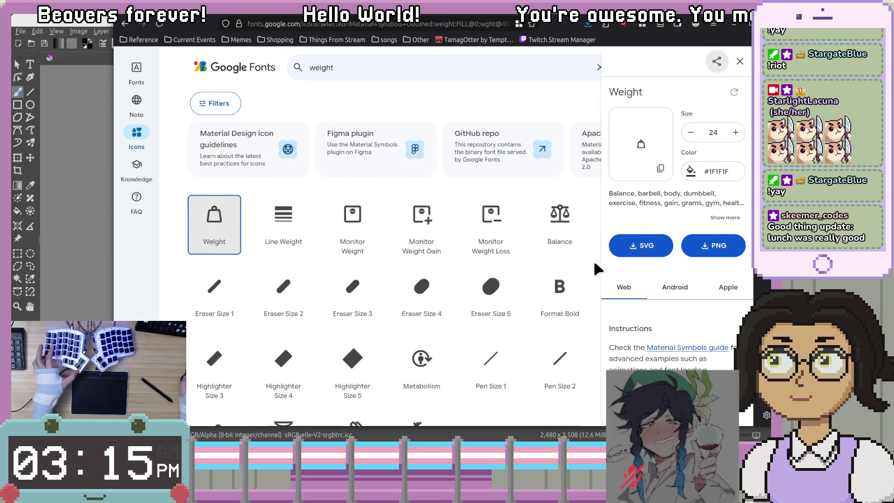
scroll(593, 259, down, 4)
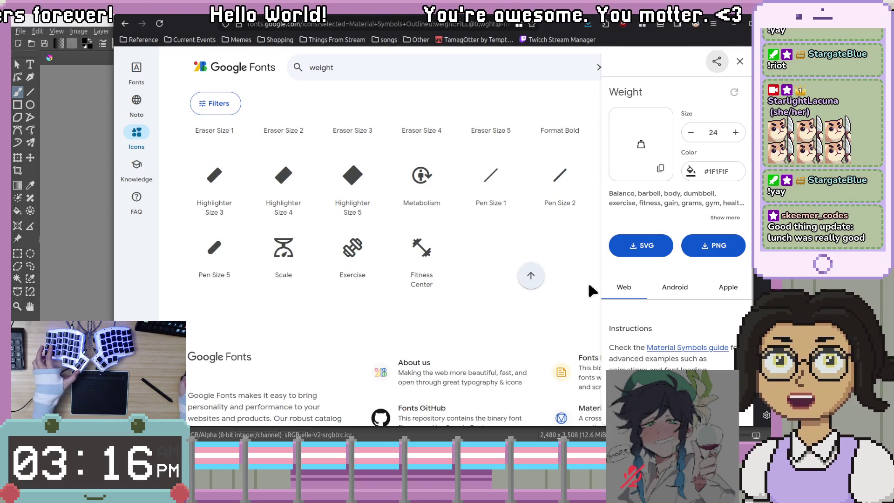
scroll(588, 281, up, 3)
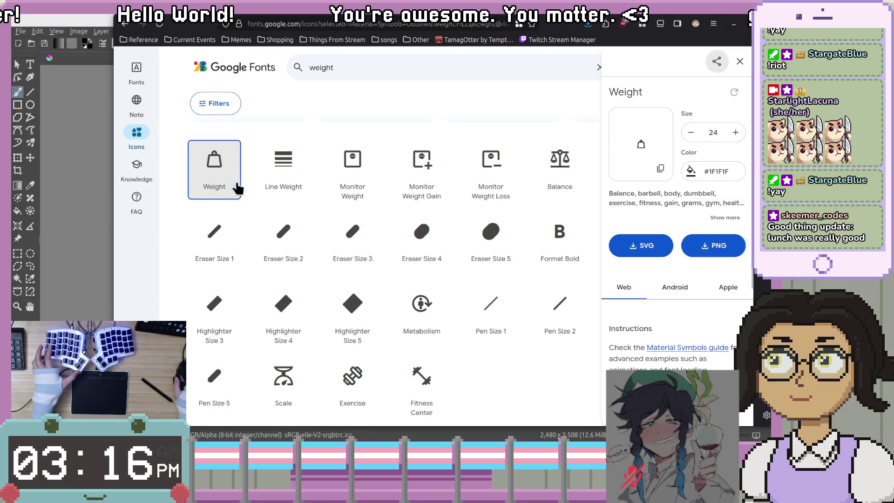
scroll(431, 353, down, 3)
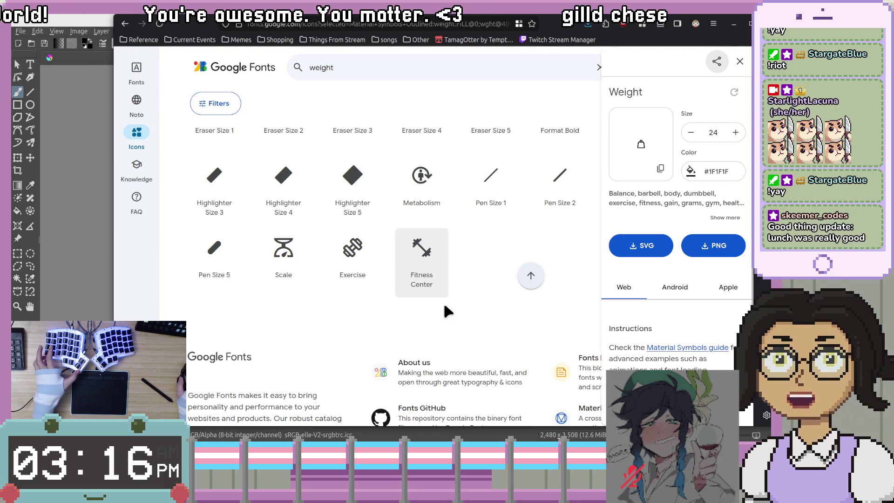
scroll(477, 262, up, 1)
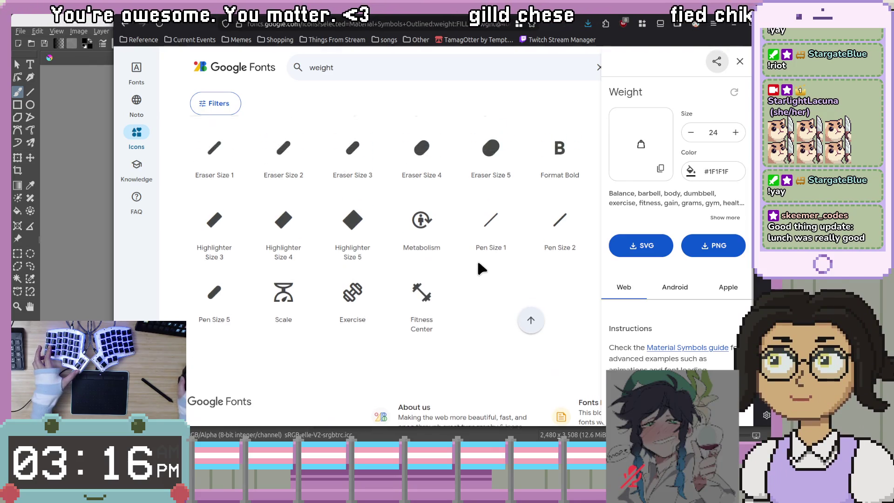
scroll(482, 269, up, 2)
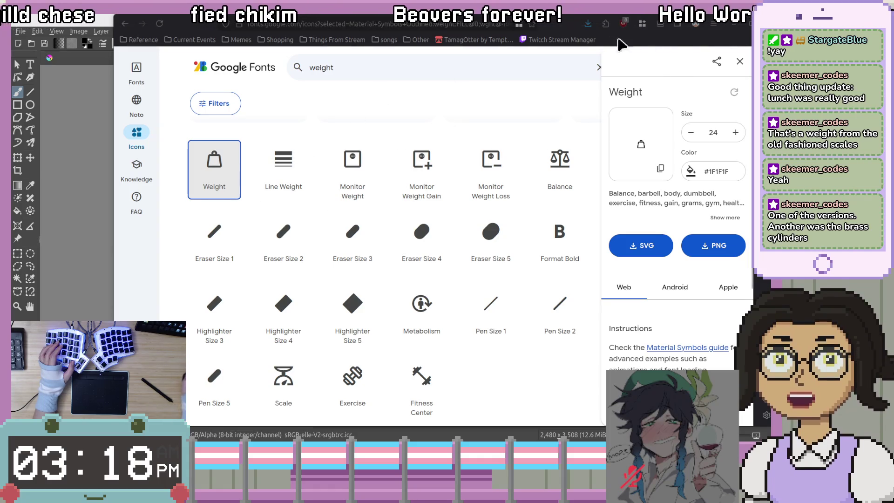
Return to Krita, sketch a first rough weight outline, and delete it.
key(alt+Tab)
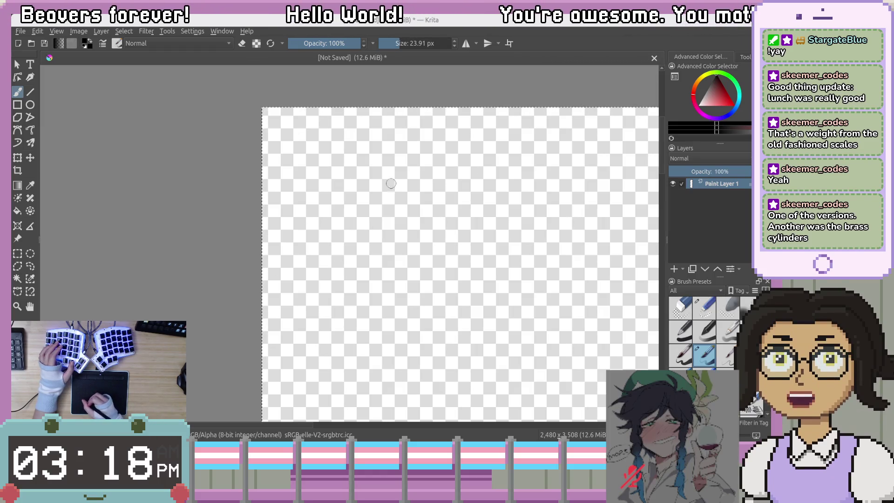
drag(299, 205, 296, 227)
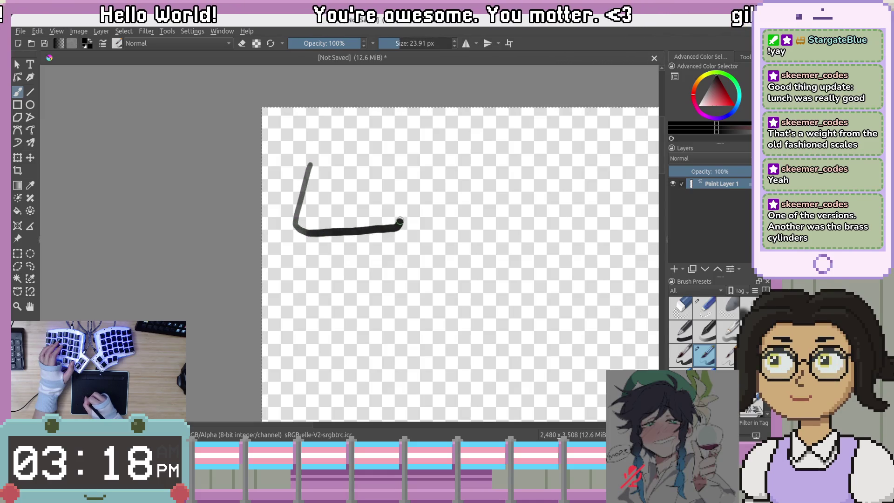
drag(400, 221, 400, 204)
key(Delete)
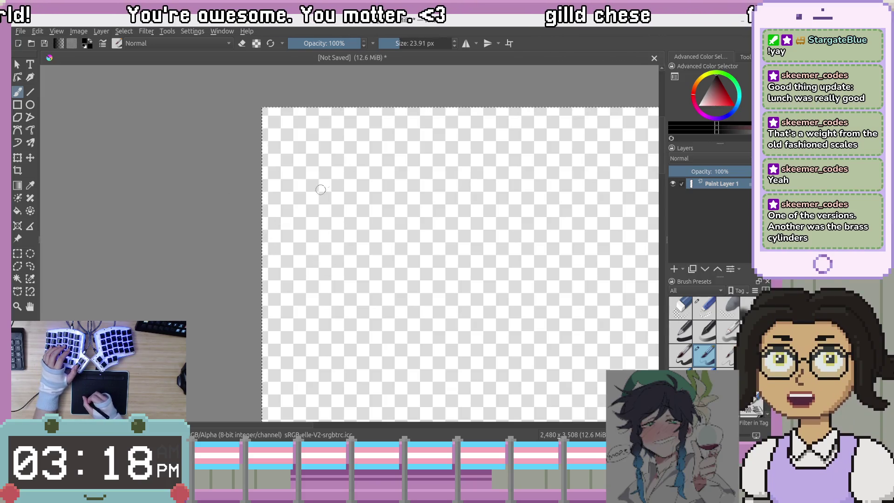
Sketch a U-shaped and then a trapezoid weight outline, discarding each one.
drag(325, 170, 308, 239)
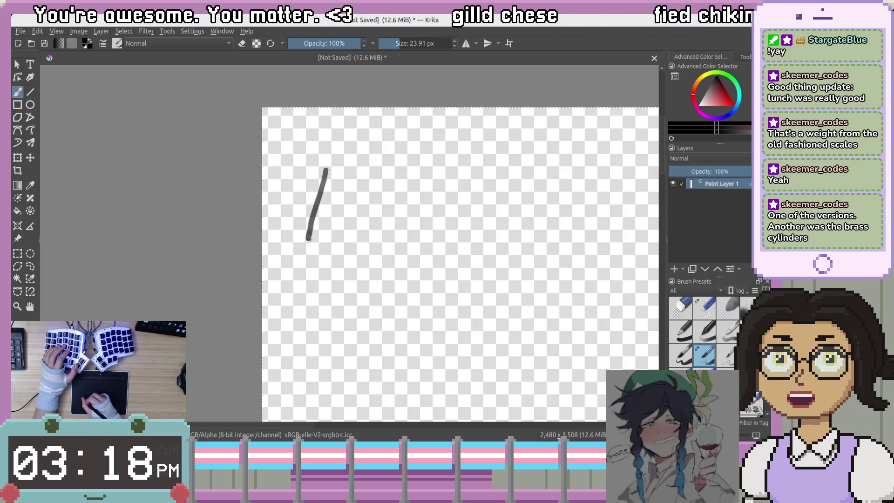
mouse_move(423, 242)
mouse_down()
mouse_move(418, 205)
mouse_move(391, 168)
mouse_up()
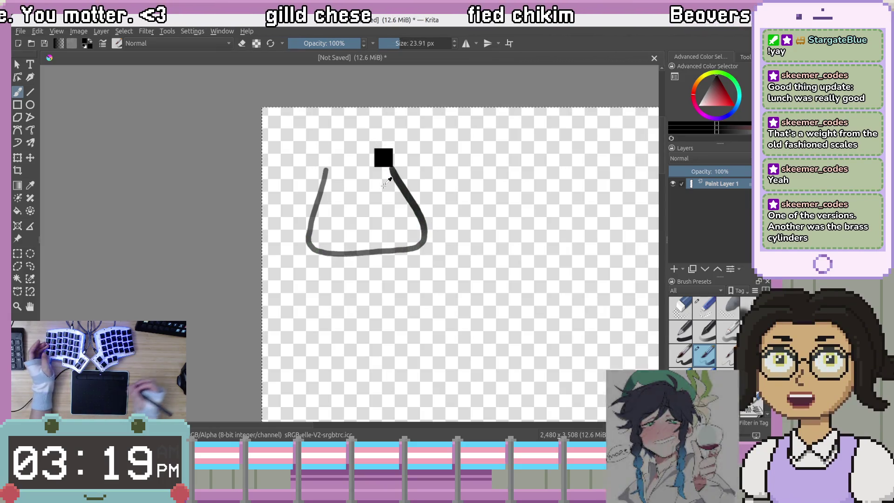
key(Delete)
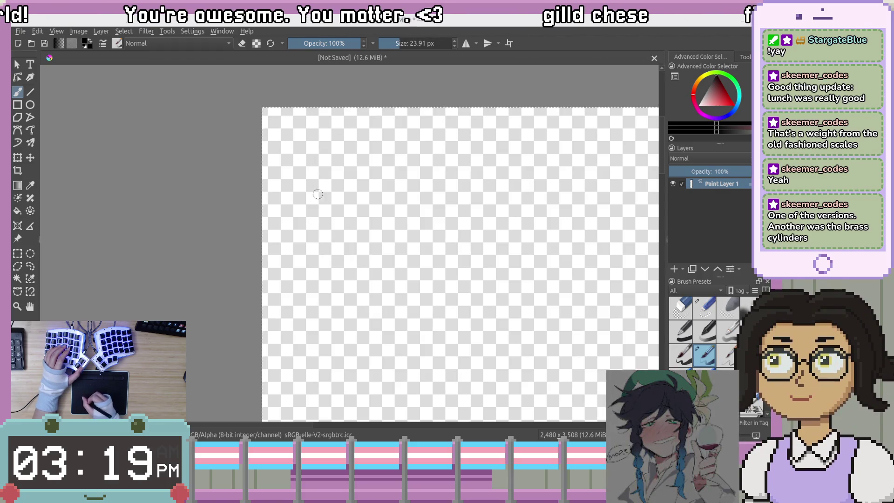
mouse_move(333, 170)
mouse_down()
mouse_move(324, 223)
mouse_move(334, 244)
mouse_move(406, 249)
mouse_up()
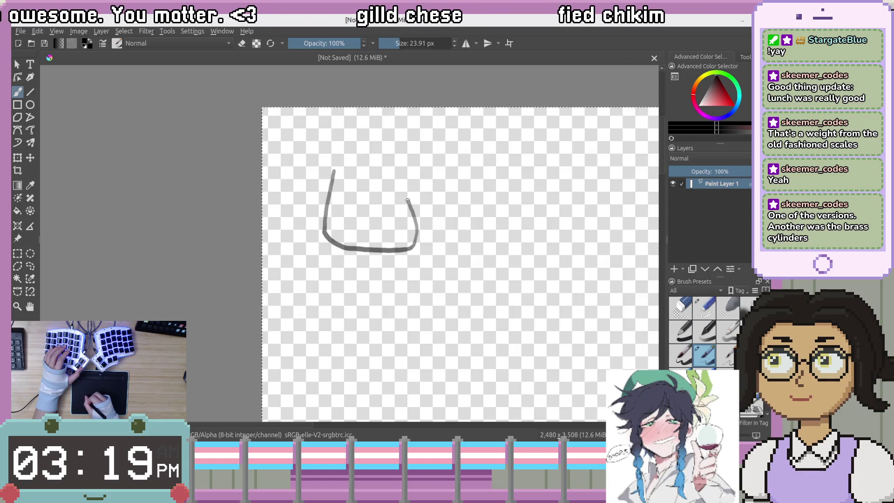
mouse_move(398, 176)
mouse_down()
mouse_move(369, 165)
mouse_move(334, 166)
mouse_move(334, 174)
mouse_up()
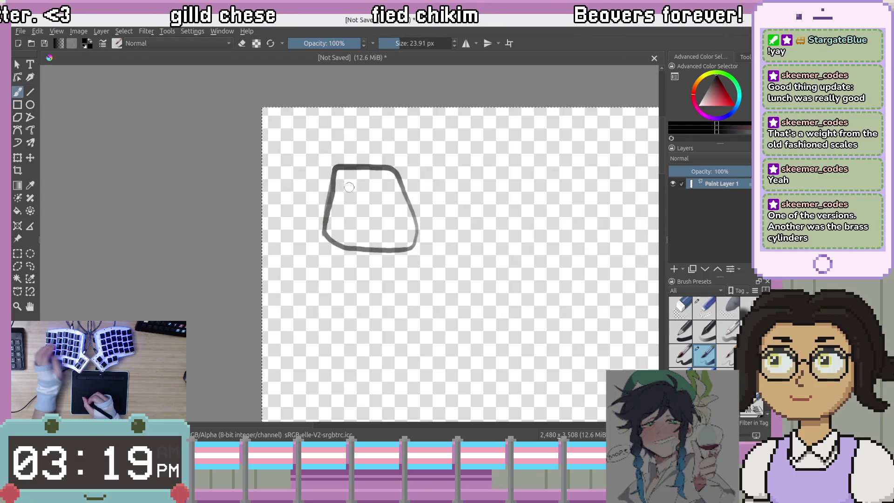
key(ctrl+z)
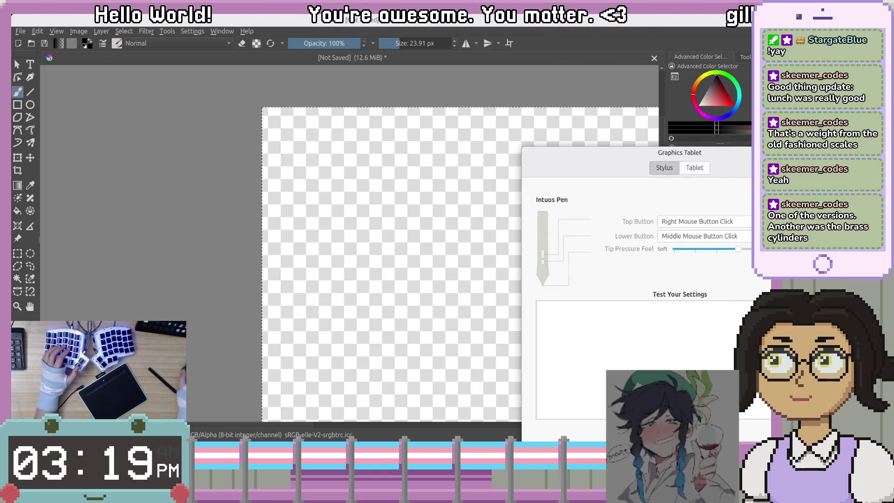
Set tablet Button 0 to None in the button mappings.
click(692, 167)
click(672, 234)
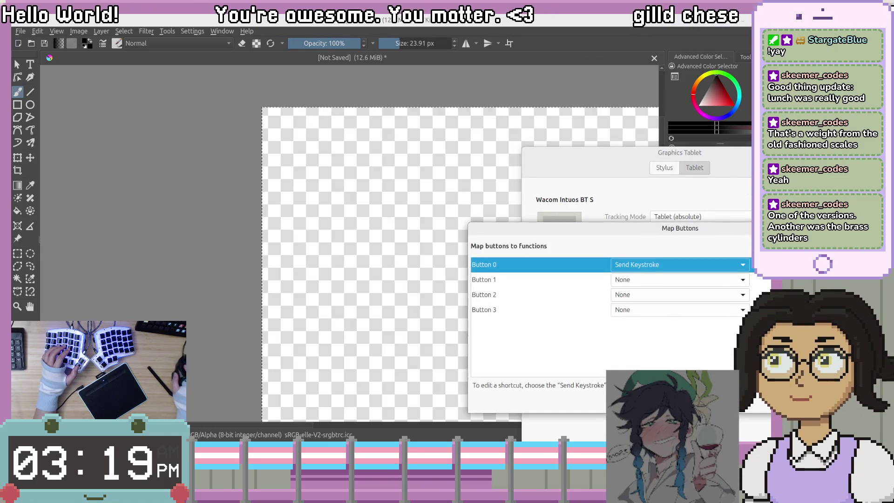
click(708, 262)
click(696, 252)
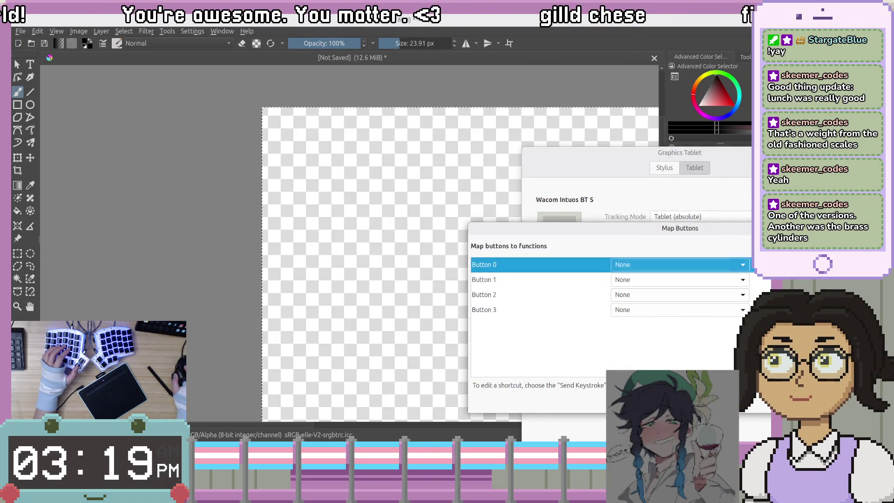
key(Escape)
Map the tablet to the single monitor DisplayPort-0 and return to Krita.
click(726, 234)
click(595, 297)
click(707, 313)
click(711, 301)
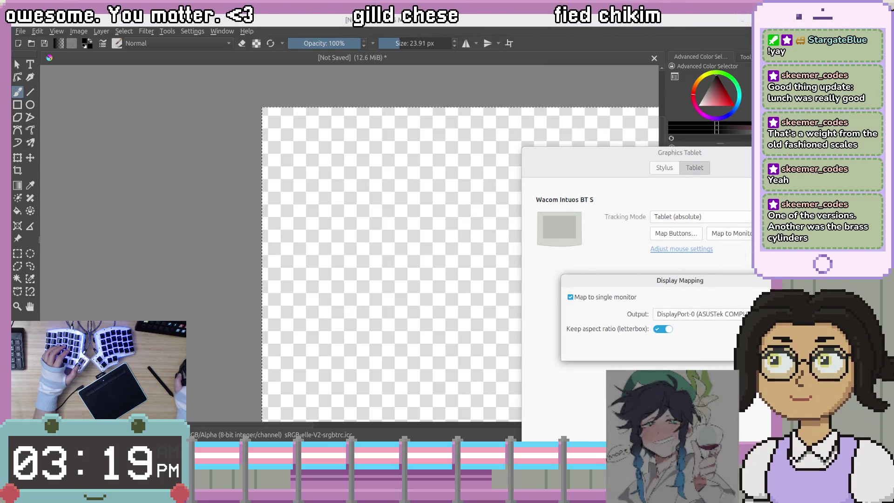
key(Escape)
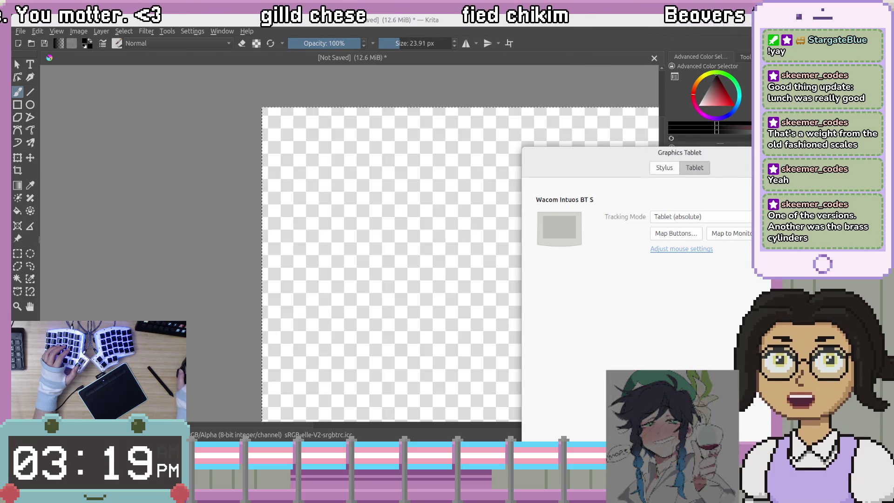
key(alt+Tab)
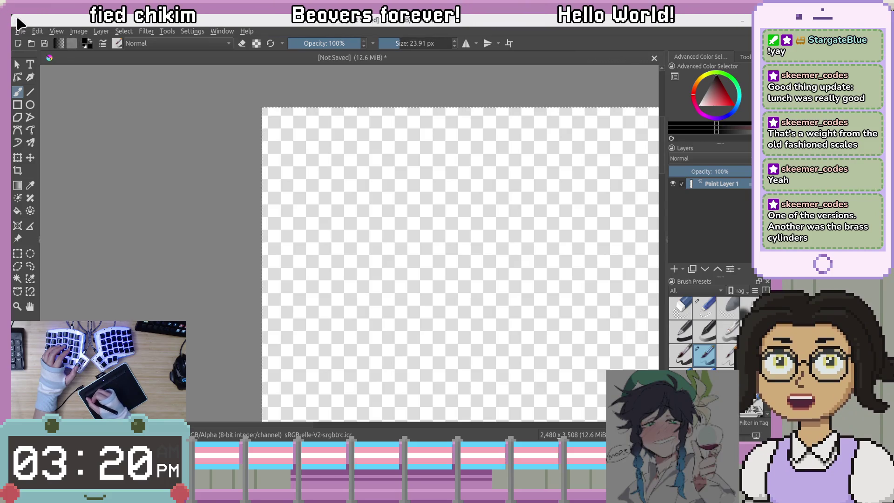
Try L- and U-shaped outline strokes for the weight, undoing each.
mouse_move(373, 263)
mouse_down()
mouse_move(393, 251)
mouse_move(279, 276)
mouse_up()
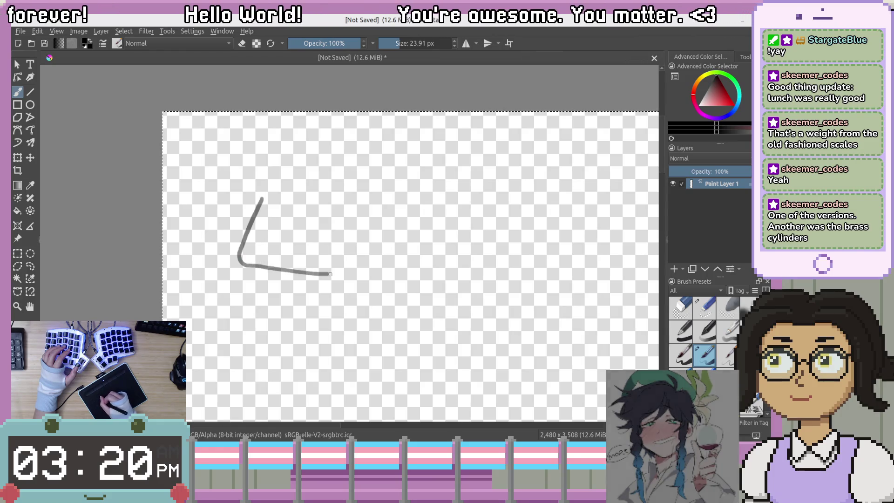
drag(330, 274, 355, 275)
key(ctrl+z)
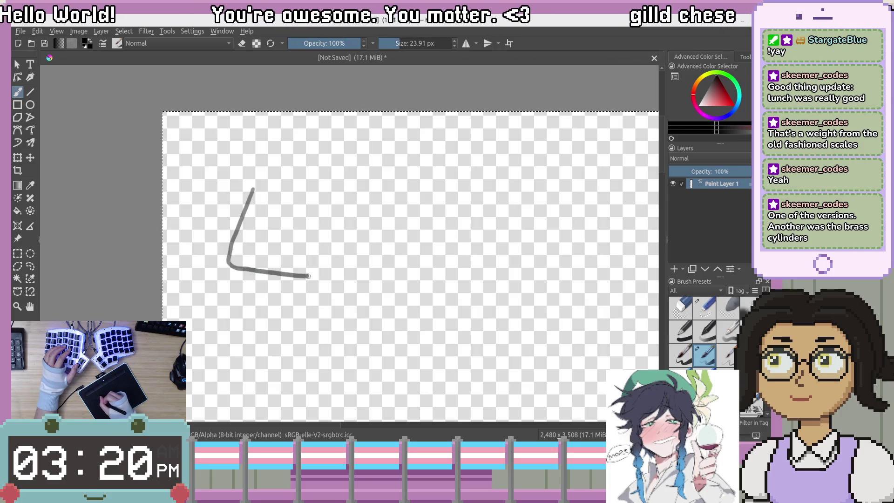
mouse_move(341, 273)
mouse_down()
mouse_move(351, 263)
mouse_move(340, 200)
mouse_up()
key(ctrl+z)
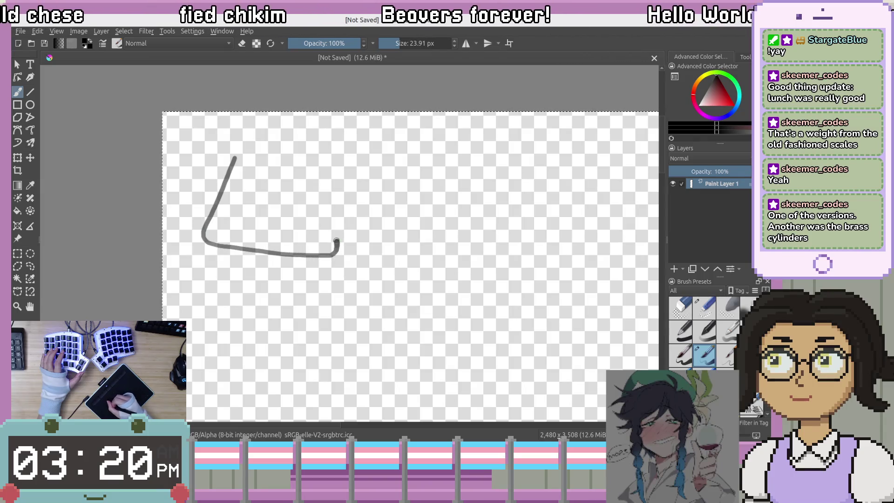
drag(319, 164, 319, 156)
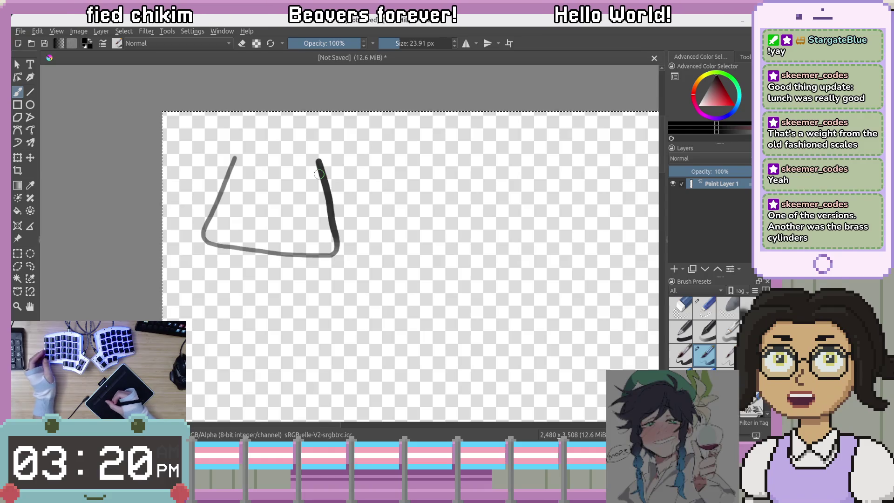
key(ctrl+z)
Draw the weight's left and right sides and a curl in the top loop, undoing the shoulder stroke.
mouse_move(252, 190)
mouse_down()
mouse_move(225, 269)
mouse_move(348, 279)
mouse_up()
drag(323, 192, 349, 278)
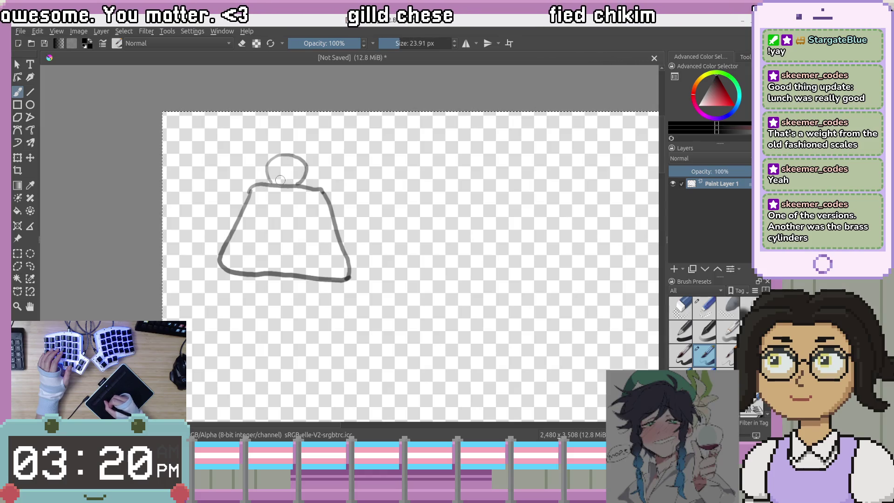
drag(295, 171, 288, 175)
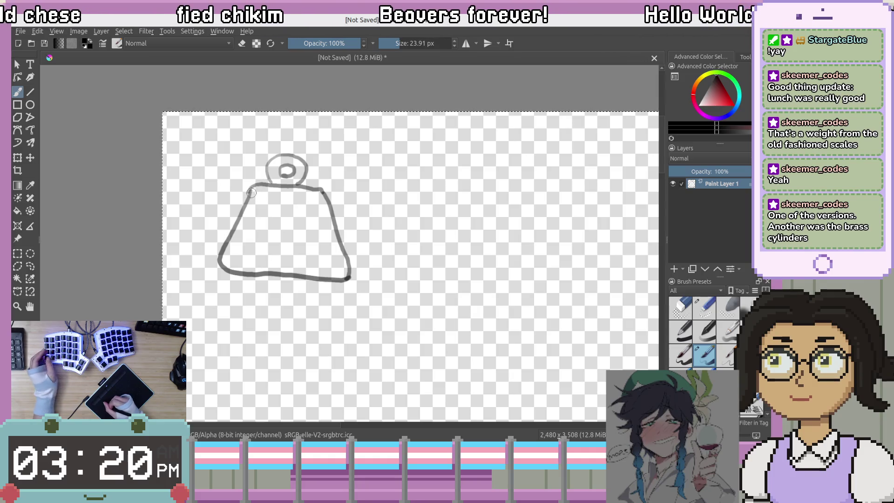
drag(250, 190, 246, 199)
key(ctrl+z)
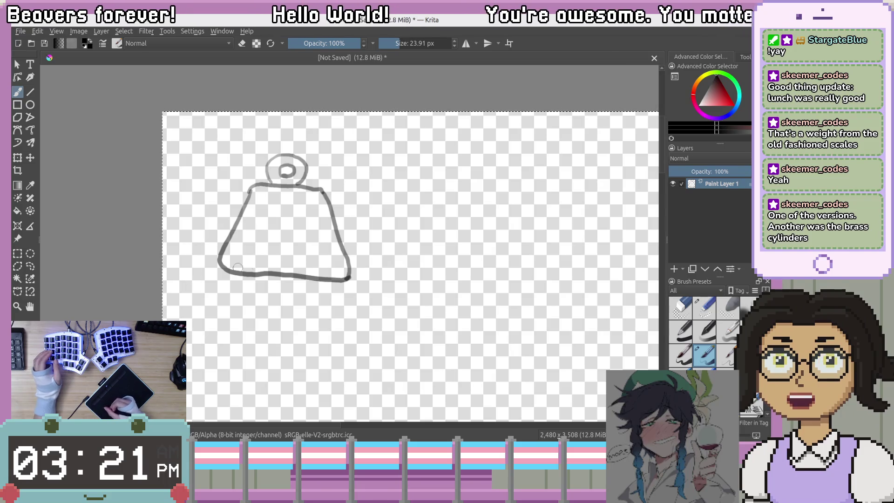
Zoom in on the weight sketch and undo the stray corner and inner-ring strokes.
scroll(296, 232, up, 3)
scroll(296, 232, down, 1)
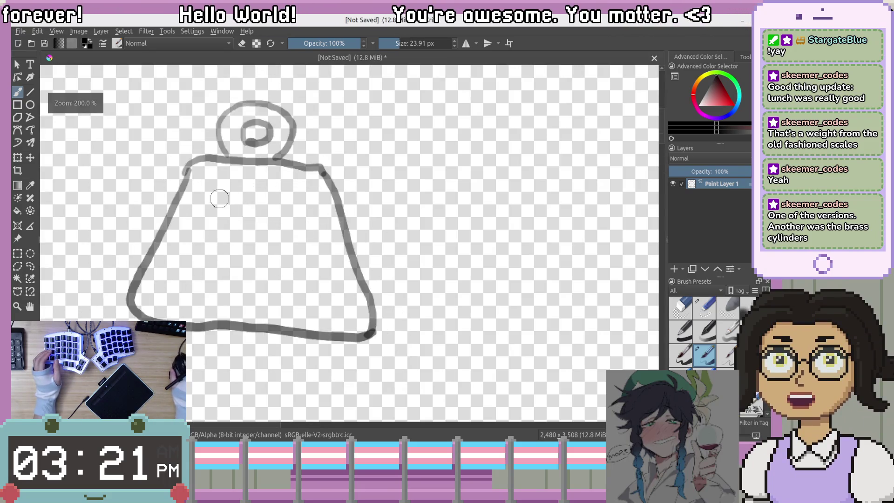
drag(220, 195, 329, 201)
scroll(329, 202, up, 1)
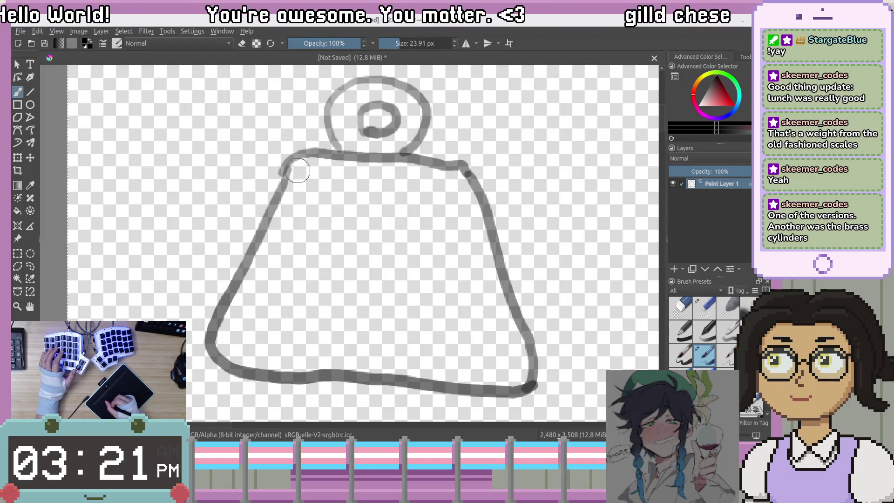
key(ctrl+z)
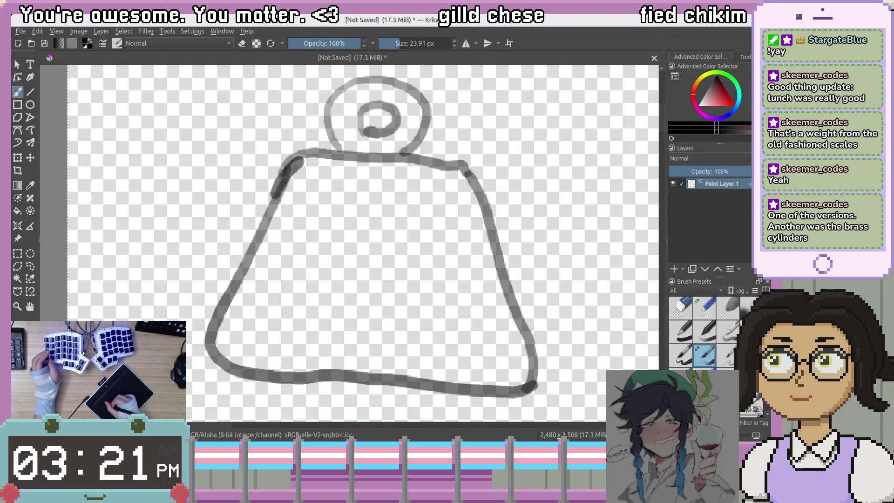
key(ctrl+z)
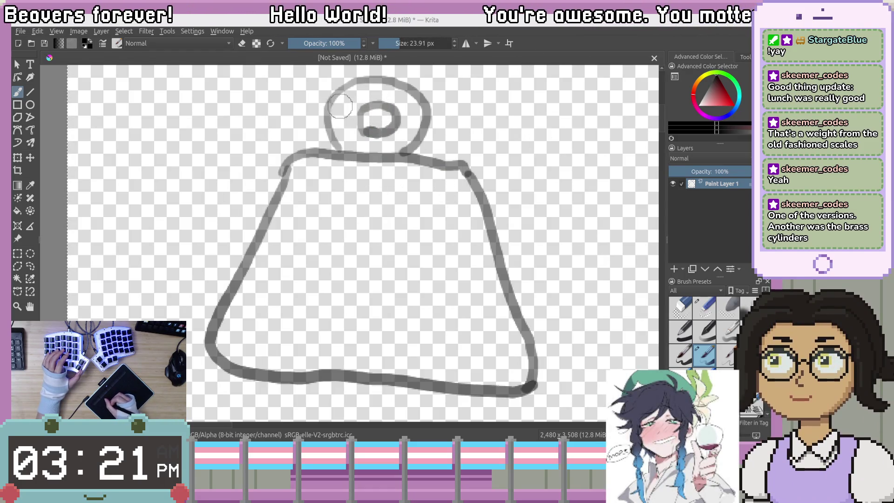
click(381, 105)
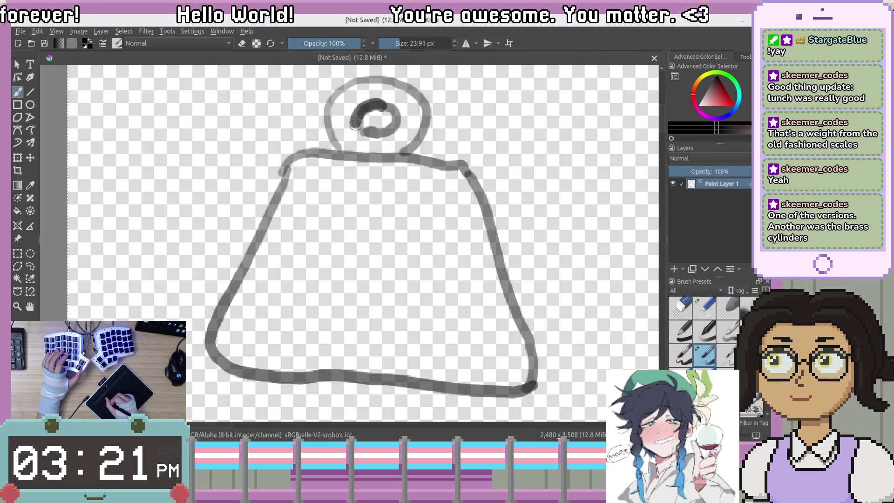
mouse_move(374, 141)
mouse_down()
mouse_move(399, 125)
mouse_move(390, 97)
mouse_move(358, 120)
mouse_move(382, 133)
mouse_up()
key(ctrl+z)
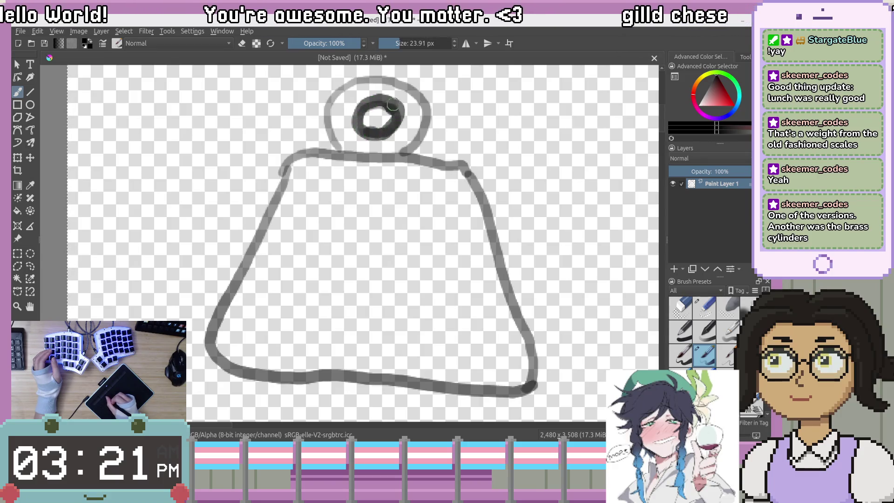
key(ctrl+z)
key(ctrl+z)
key(ctrl+z)
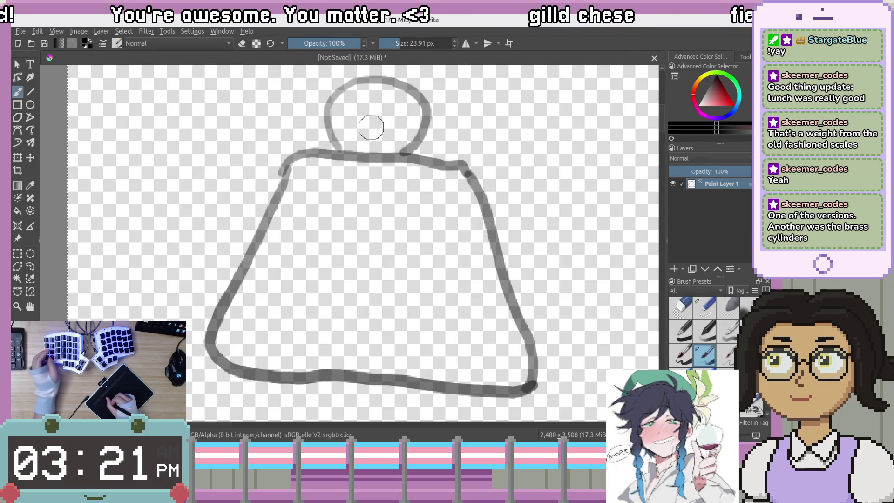
mouse_move(381, 104)
mouse_down()
mouse_move(355, 108)
mouse_move(379, 141)
mouse_move(393, 98)
mouse_move(373, 102)
mouse_up()
key(ctrl+z)
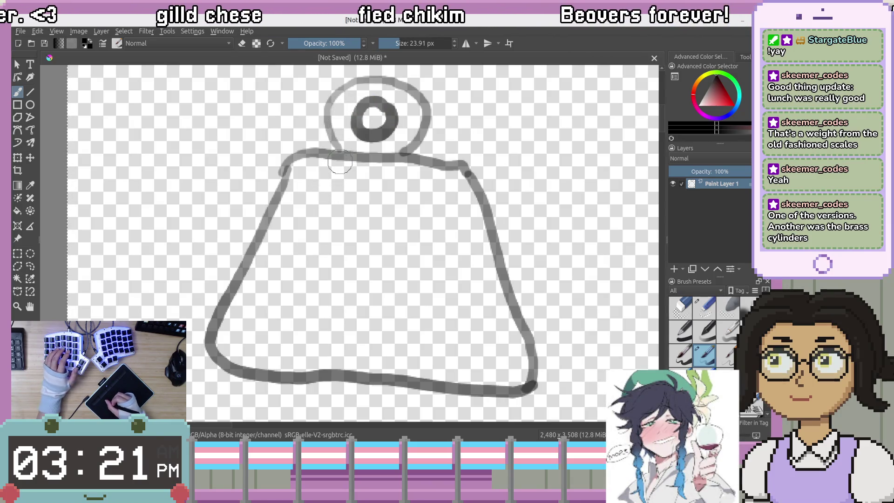
Erase the pale top loop's upper-left and right outlines in eraser mode.
key(e)
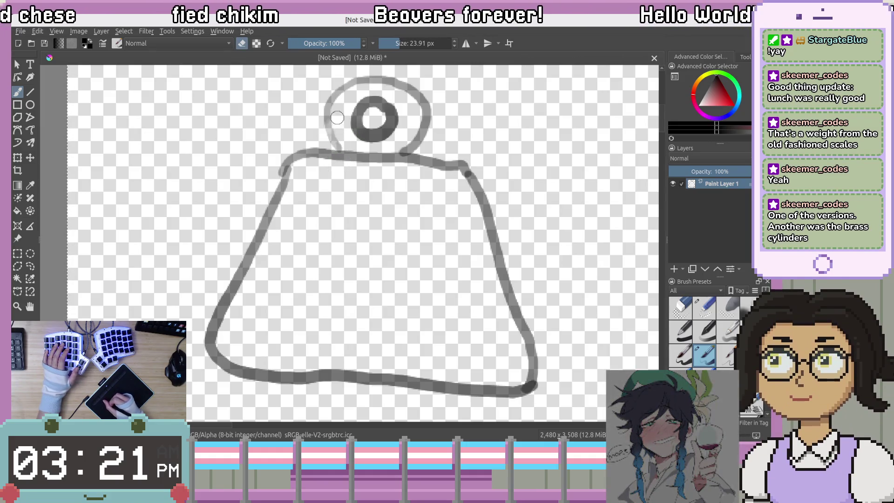
mouse_move(333, 114)
mouse_down()
mouse_move(335, 93)
mouse_move(326, 106)
mouse_move(358, 79)
mouse_move(331, 121)
mouse_move(344, 146)
mouse_up()
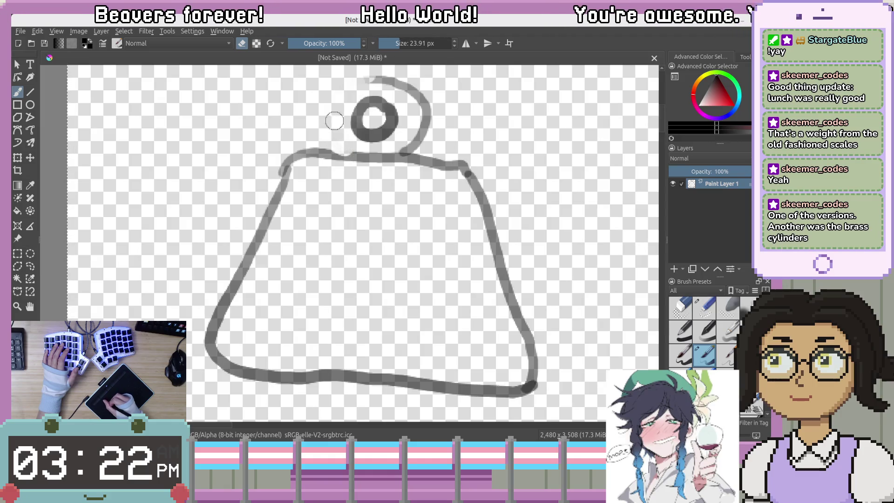
mouse_move(386, 81)
mouse_down()
mouse_move(421, 100)
mouse_move(426, 127)
mouse_move(412, 143)
mouse_up()
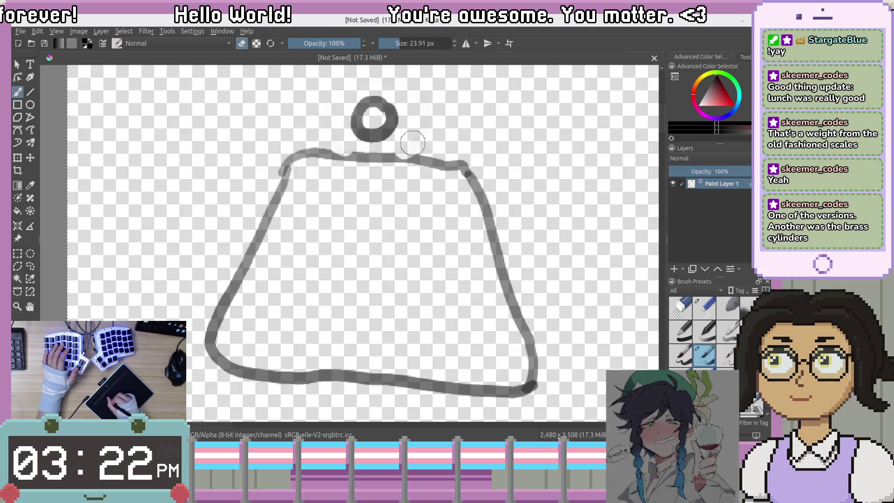
key(e)
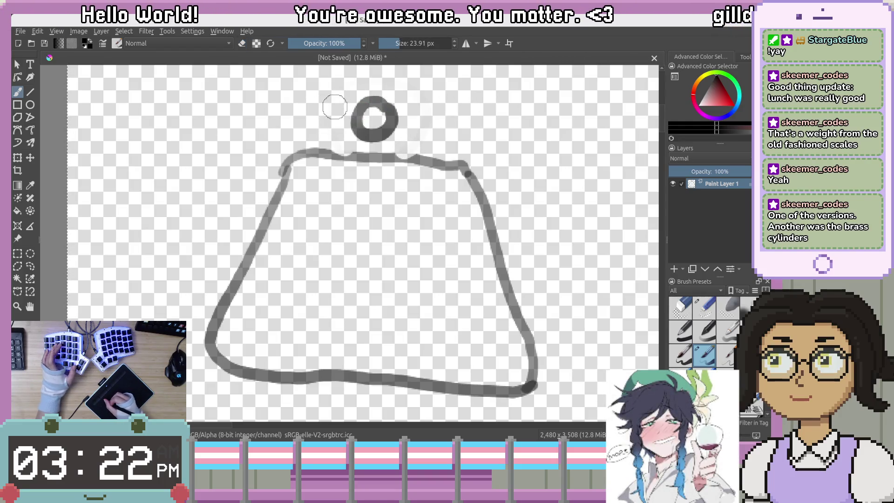
Paint a thick black arch over the small ring, extending its right end down to the body.
drag(335, 127, 333, 104)
key(ctrl+z)
mouse_move(333, 140)
mouse_down()
mouse_move(329, 113)
mouse_move(368, 72)
mouse_move(401, 80)
mouse_move(415, 108)
mouse_move(405, 147)
mouse_up()
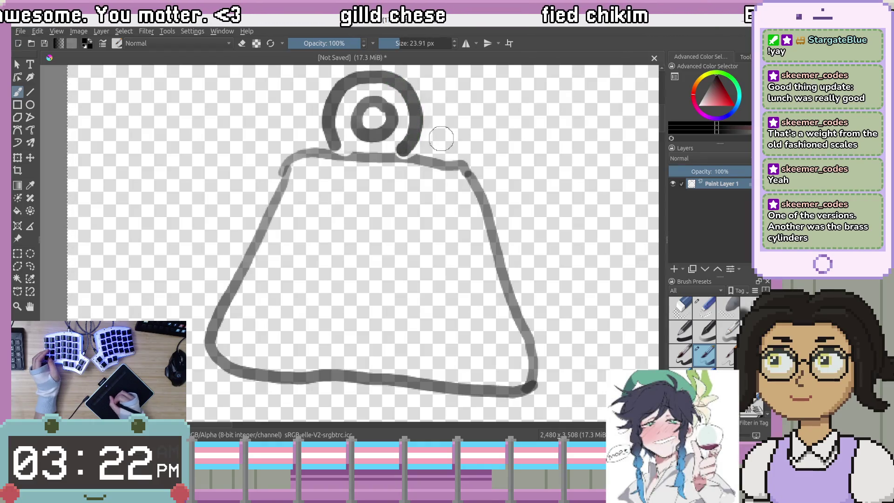
key(ctrl+z)
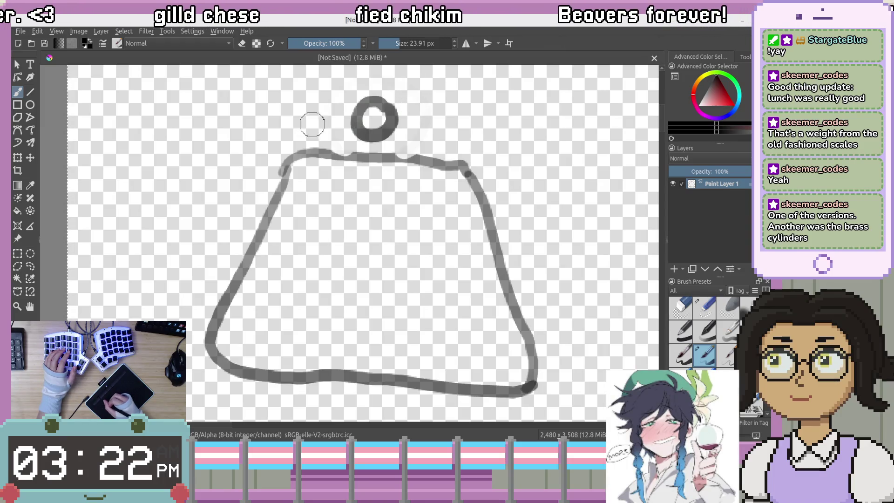
drag(335, 147, 333, 104)
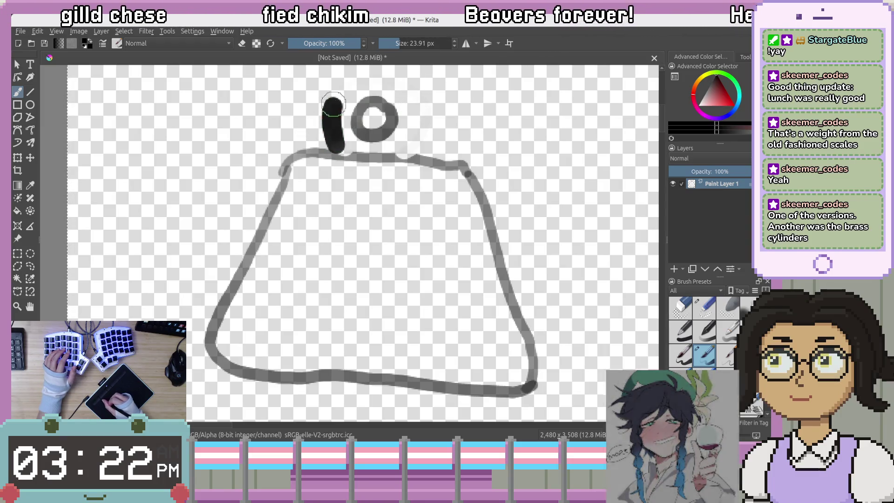
key(ctrl+z)
mouse_move(324, 148)
mouse_down()
mouse_move(323, 117)
mouse_move(372, 71)
mouse_move(407, 87)
mouse_up()
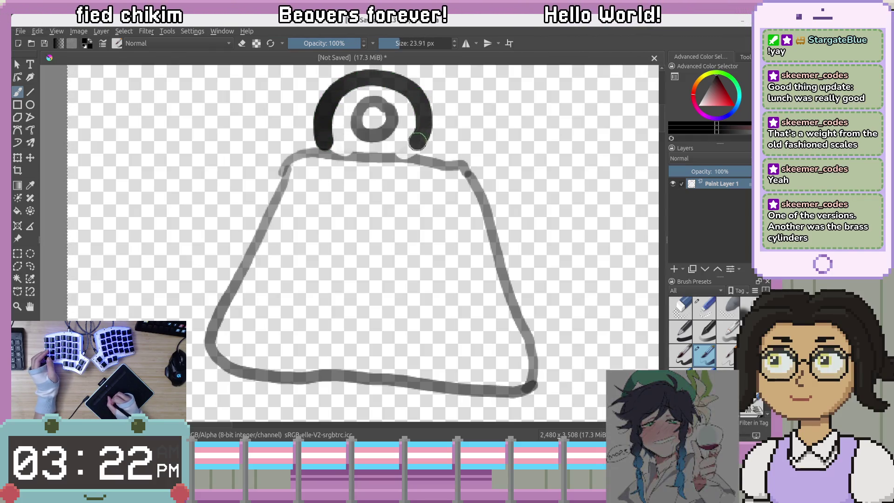
drag(409, 149, 408, 152)
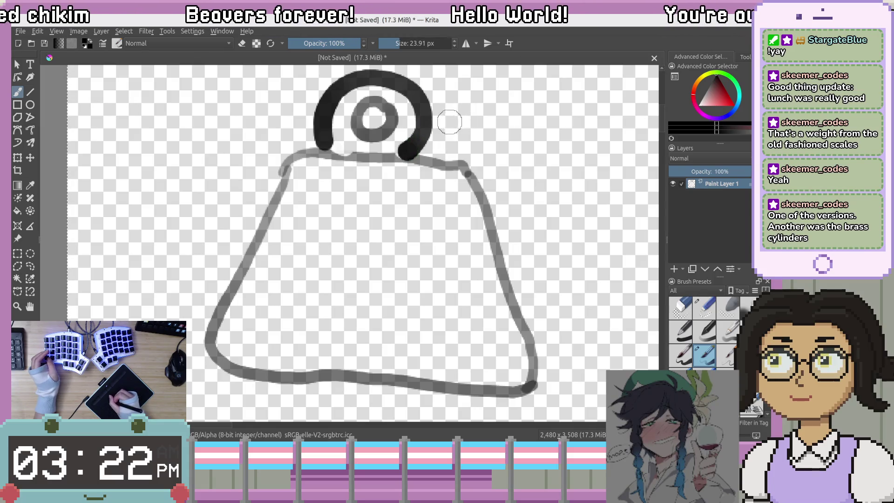
scroll(419, 130, up, 3)
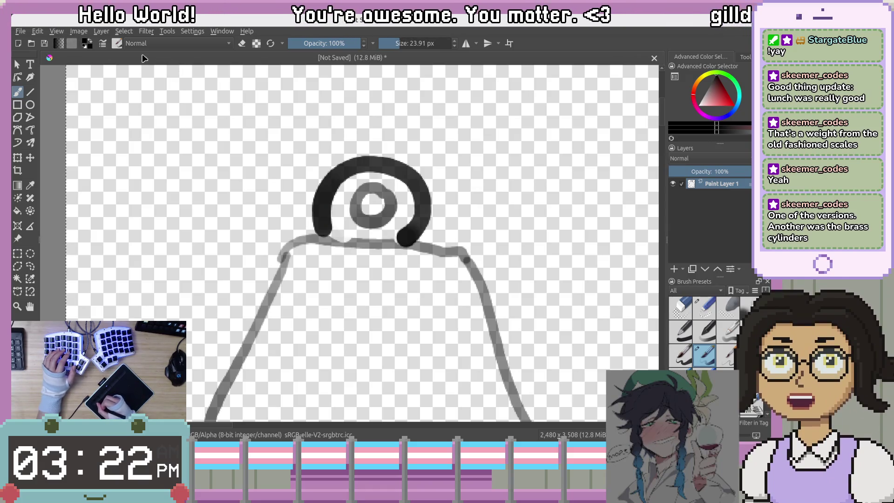
click(116, 43)
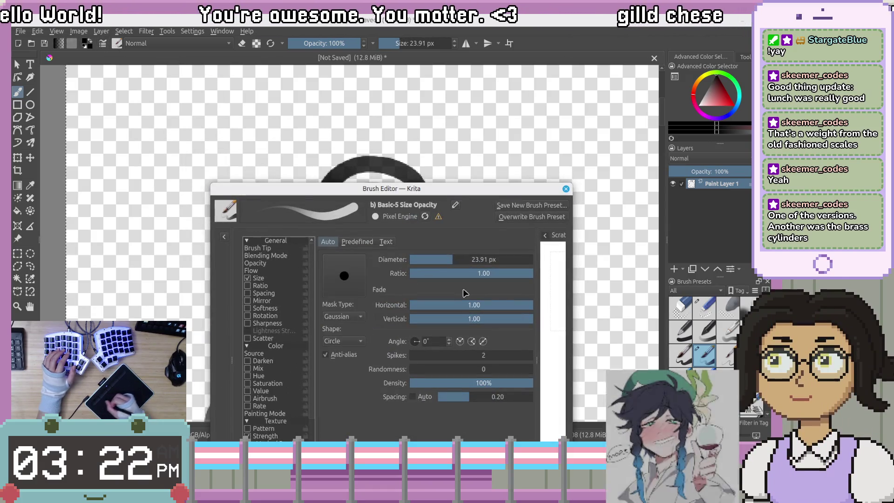
mouse_move(529, 191)
mouse_down()
mouse_move(518, 186)
mouse_move(495, 88)
mouse_up()
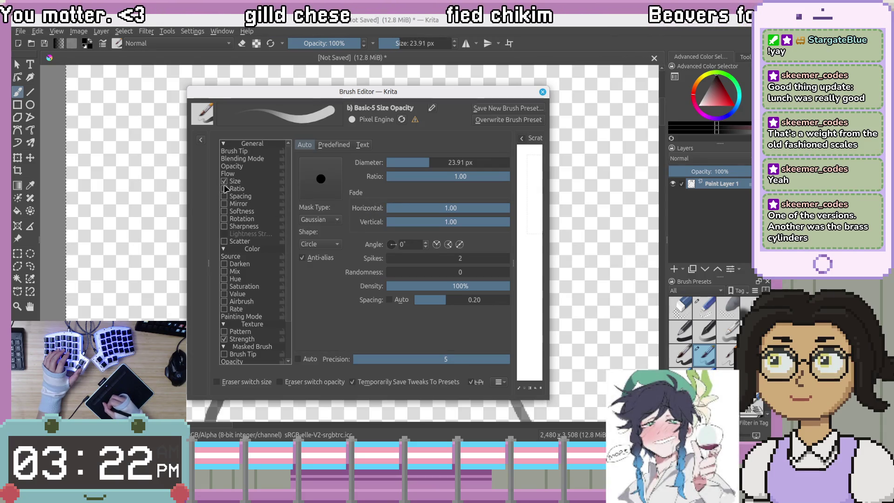
click(543, 92)
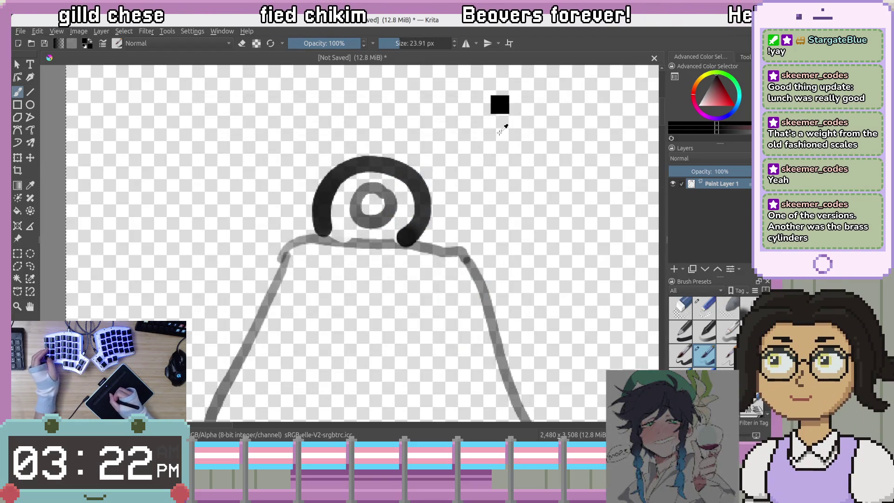
Undo the black arch, switch brush preset and resize the brush after a test stroke.
key(ctrl+z)
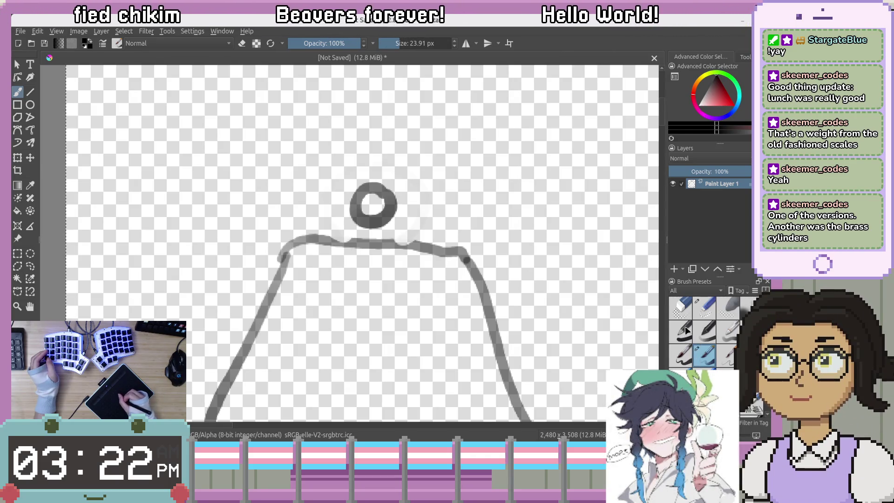
click(688, 330)
mouse_move(473, 167)
mouse_down()
mouse_move(496, 123)
mouse_move(575, 251)
mouse_move(592, 309)
mouse_move(624, 277)
mouse_up()
key(ctrl+z)
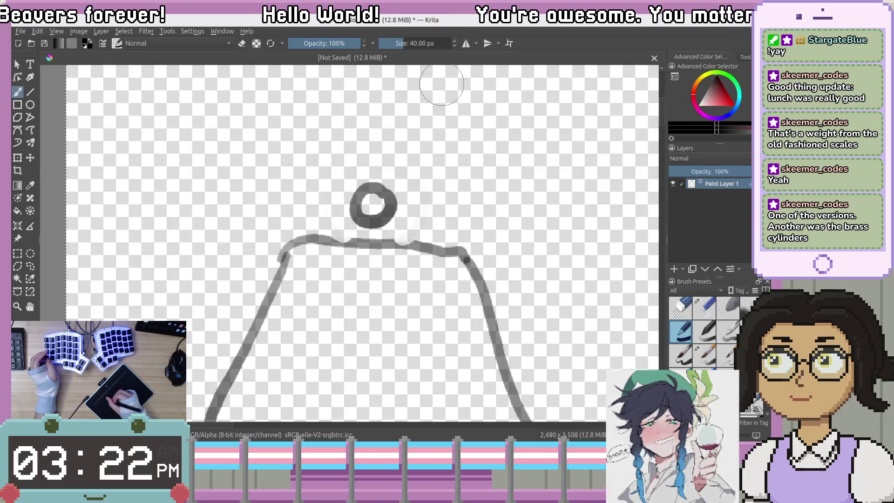
click(390, 41)
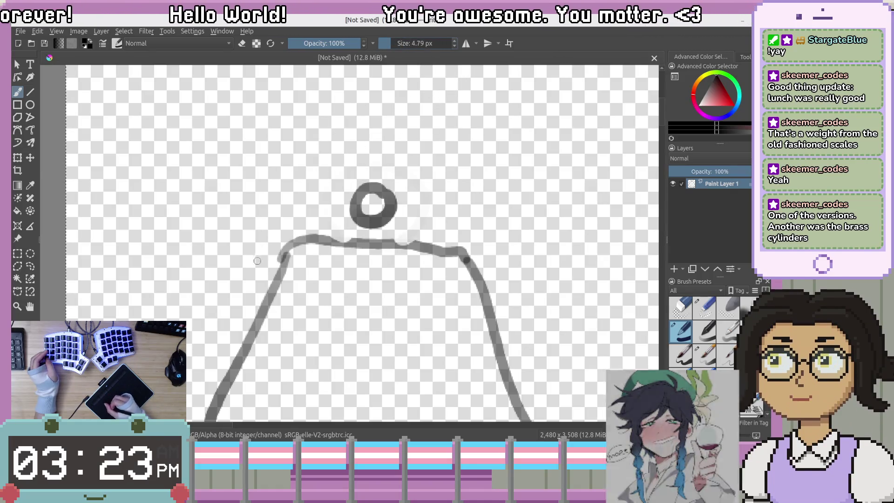
Try a thin arc on the ring's right side, then undo the remaining ring and arc strokes.
mouse_move(408, 164)
mouse_down()
mouse_move(423, 212)
mouse_move(408, 229)
mouse_up()
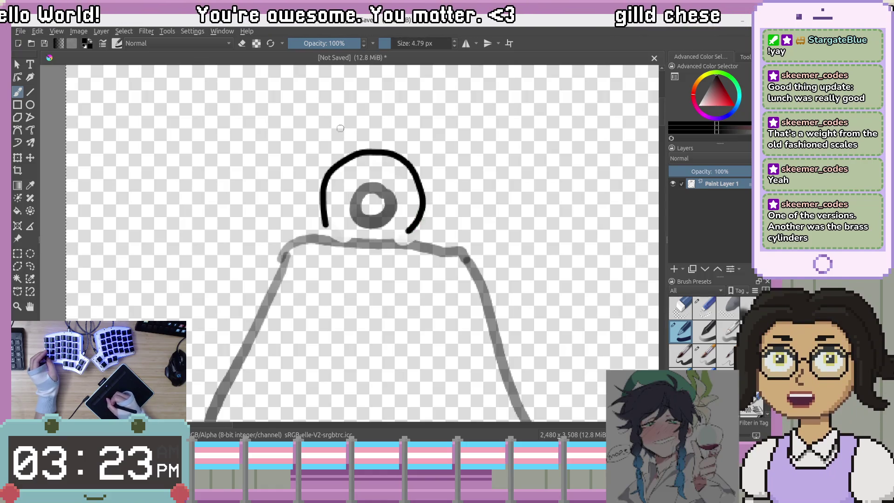
key(ctrl+z)
key(ctrl+shift+z)
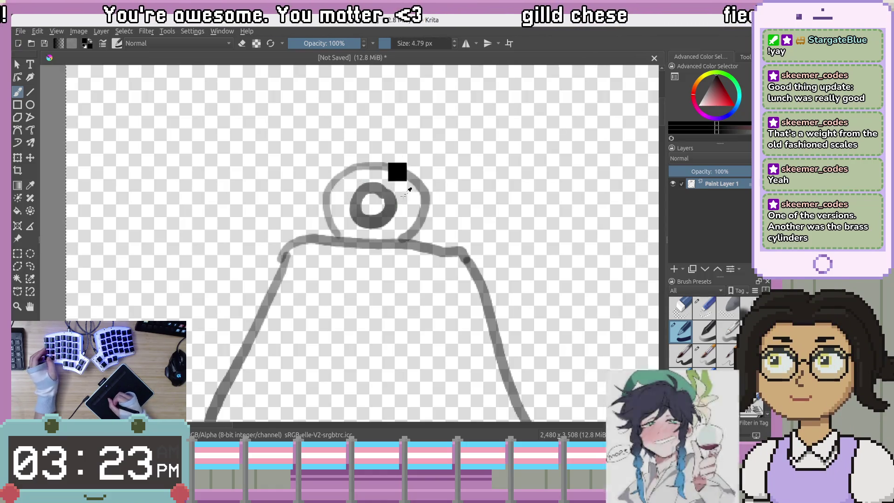
key(ctrl+z)
key(ctrl+z)
mouse_move(369, 205)
mouse_down()
mouse_move(323, 191)
mouse_move(354, 168)
mouse_up()
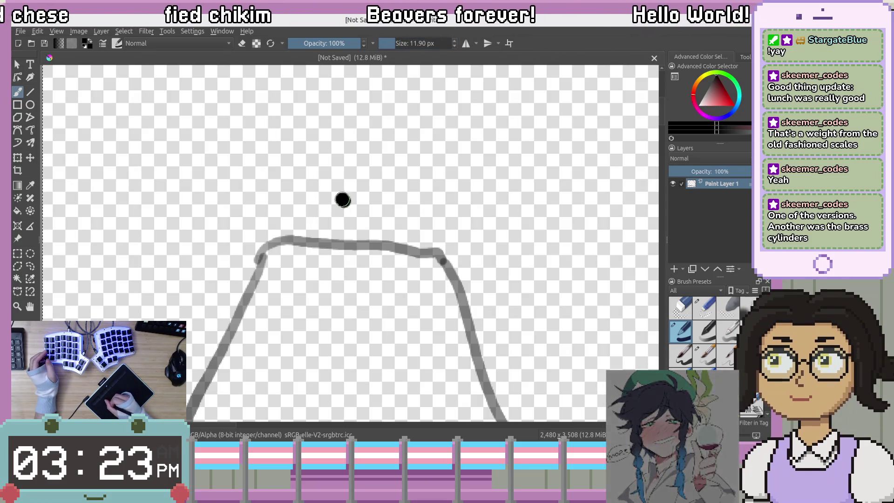
Try drawing the knob and outer arc above the trapezoid, undoing each failed attempt.
mouse_move(356, 160)
mouse_down()
mouse_move(372, 182)
mouse_move(363, 193)
mouse_move(380, 189)
mouse_move(363, 207)
mouse_move(352, 198)
mouse_up()
key(ctrl+z)
drag(320, 225, 309, 192)
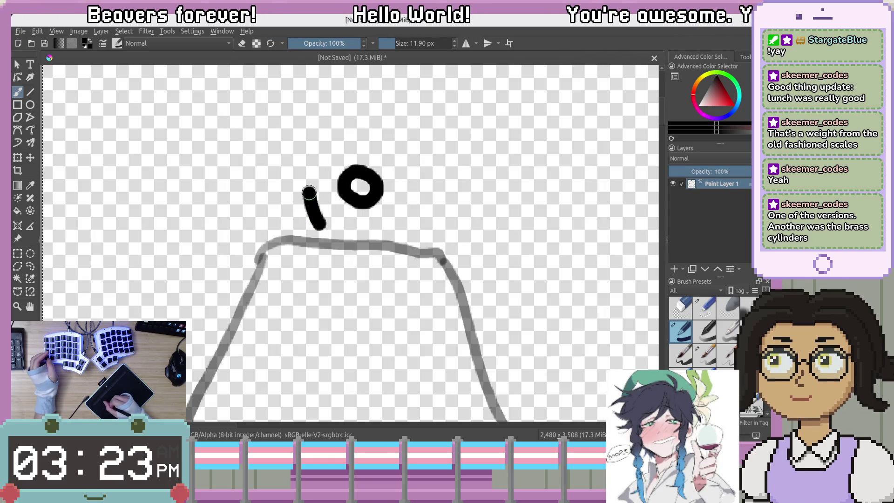
mouse_move(318, 152)
mouse_down()
mouse_move(363, 131)
mouse_move(412, 156)
mouse_up()
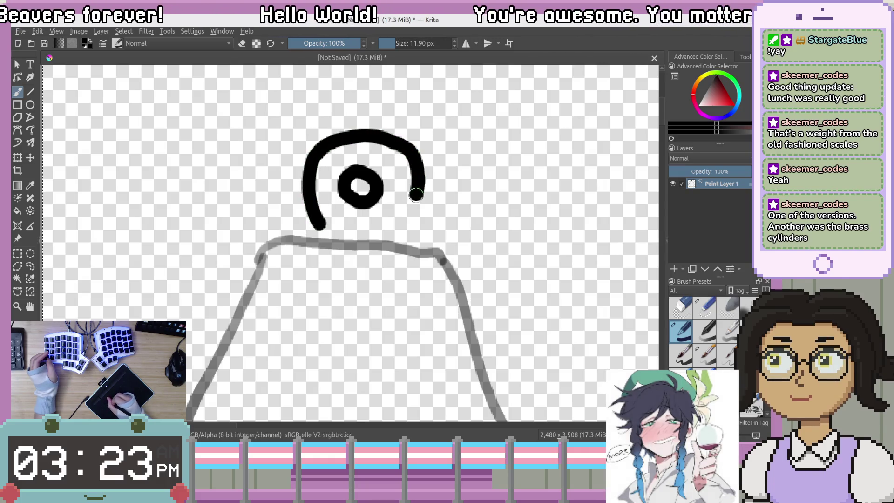
key(ctrl+z)
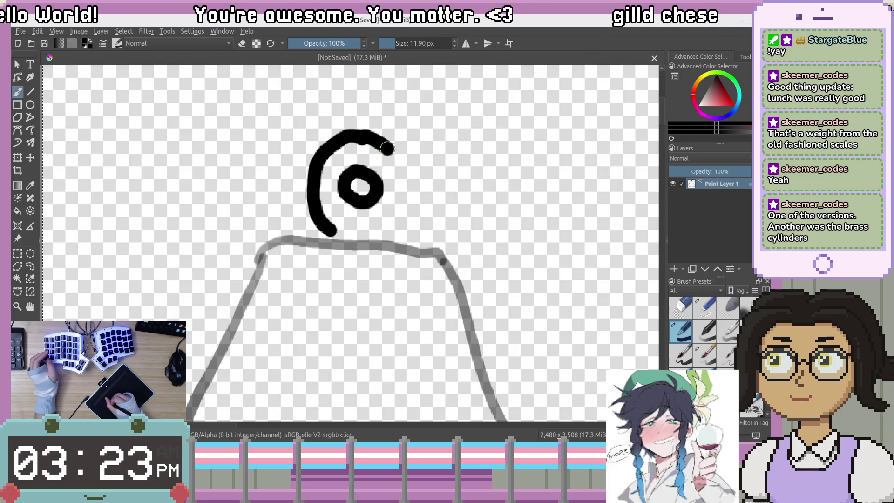
key(ctrl+z)
key(ctrl+z)
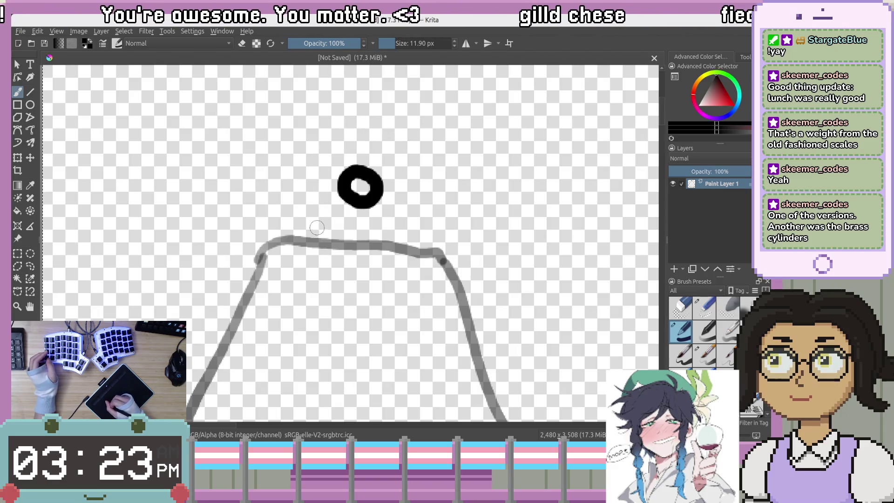
mouse_move(311, 176)
mouse_down()
mouse_move(333, 140)
mouse_move(364, 131)
mouse_move(396, 151)
mouse_move(409, 186)
mouse_up()
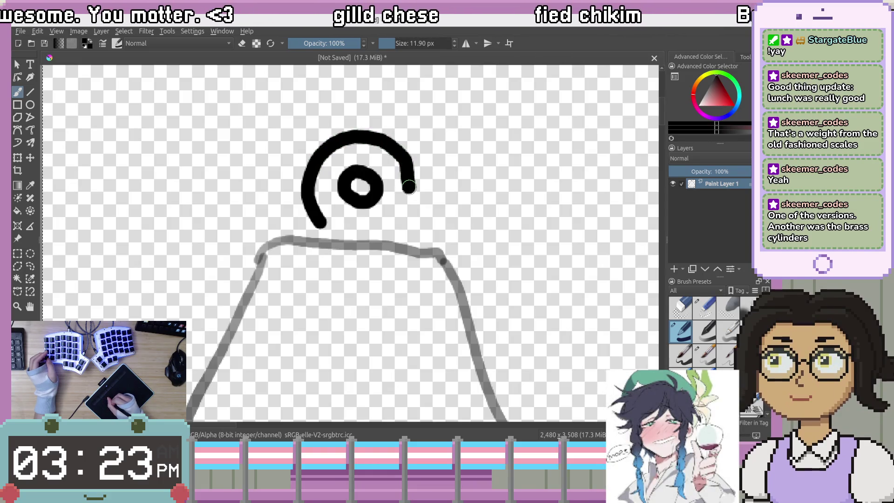
key(ctrl+z)
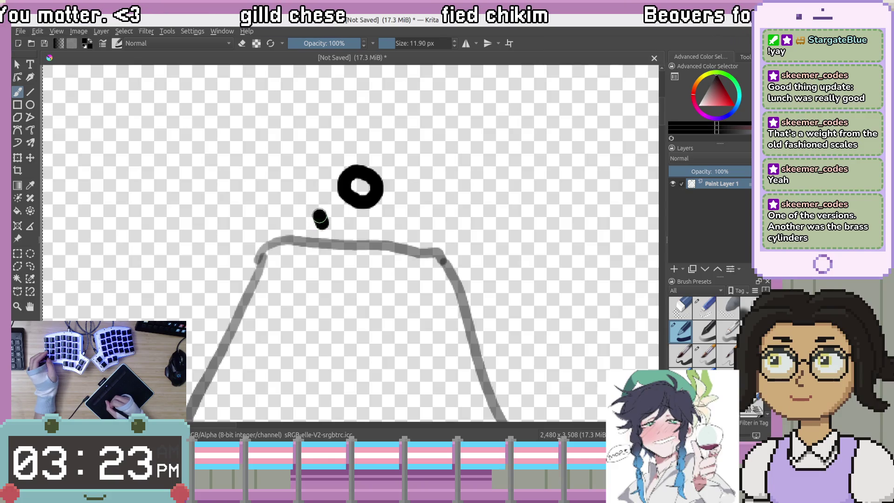
key(ctrl+z)
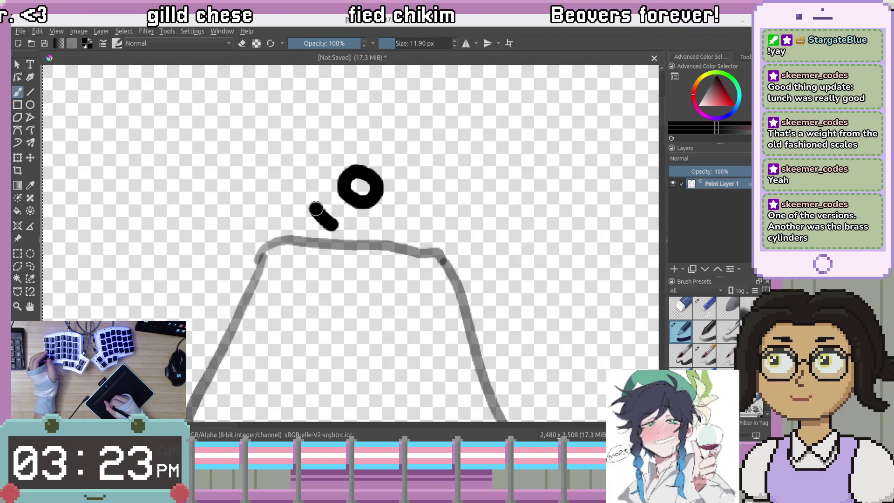
Draw the open black arc's left side and its right side down past the ring.
drag(310, 179, 327, 146)
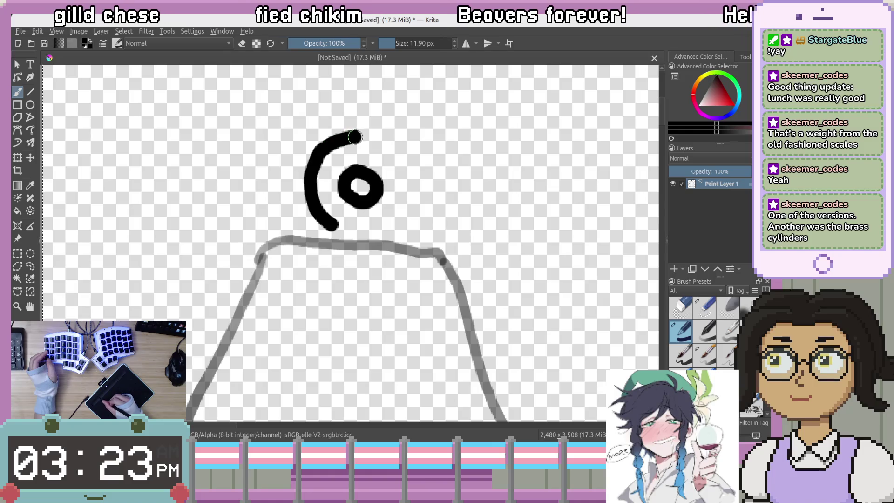
drag(391, 148, 408, 175)
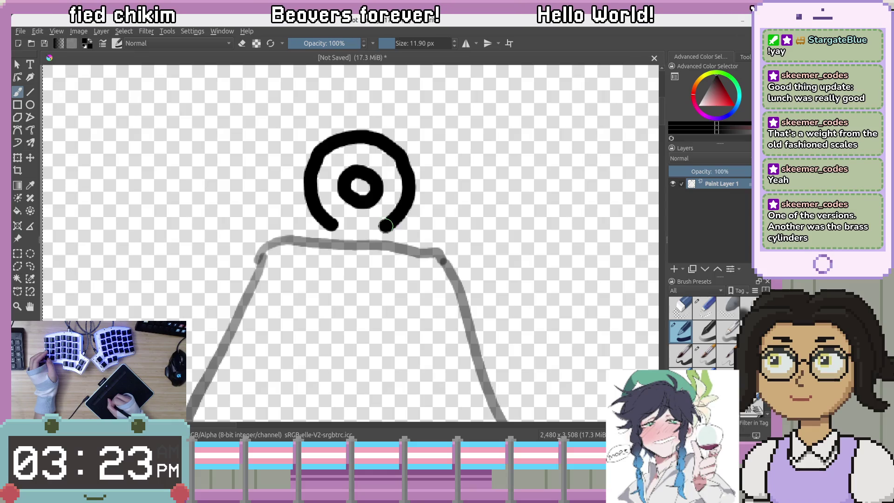
scroll(386, 226, down, 3)
drag(191, 372, 503, 400)
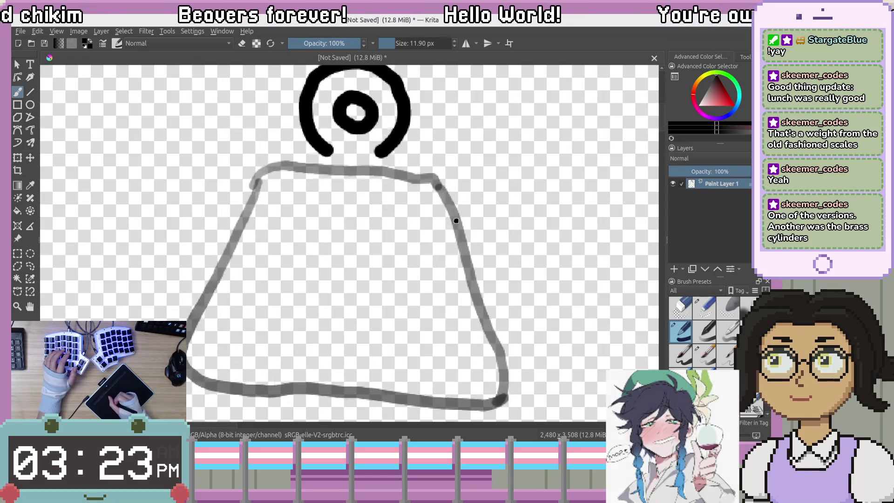
Erase the trapezoid's top-left corner, left side, bottom edge and hooked bottom-right corner.
key(e)
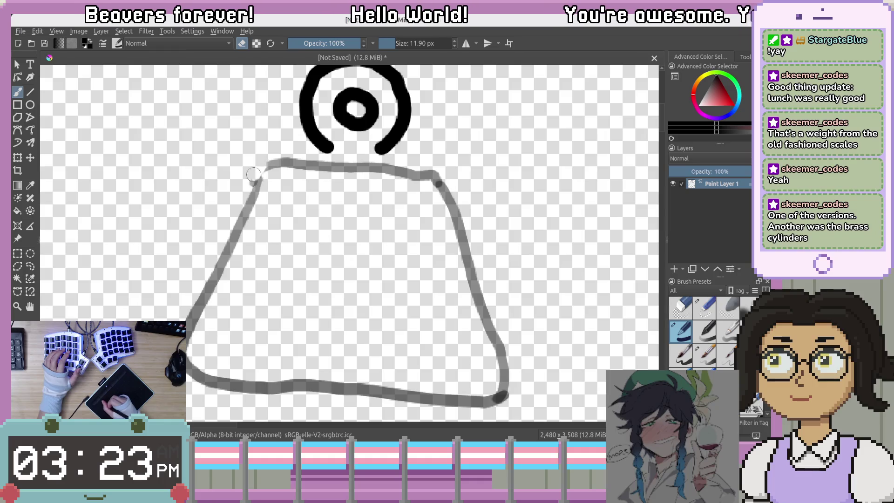
drag(253, 174, 236, 213)
drag(217, 249, 186, 336)
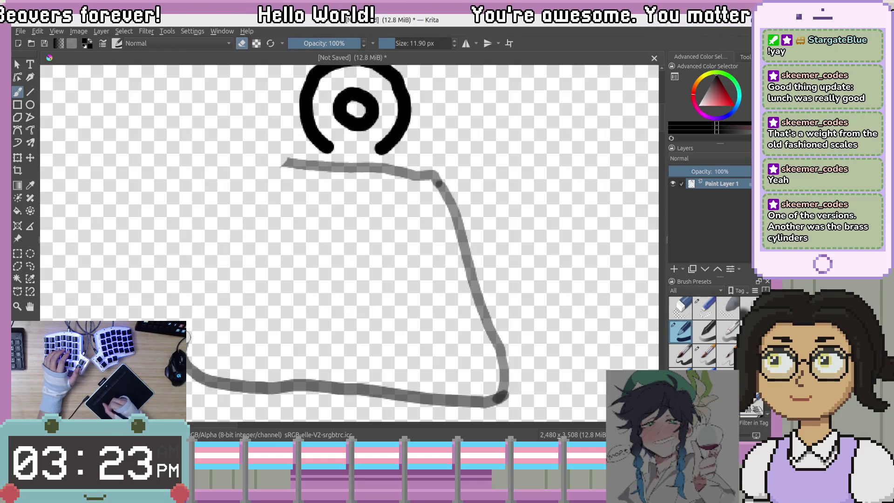
drag(205, 381, 402, 393)
drag(344, 380, 289, 379)
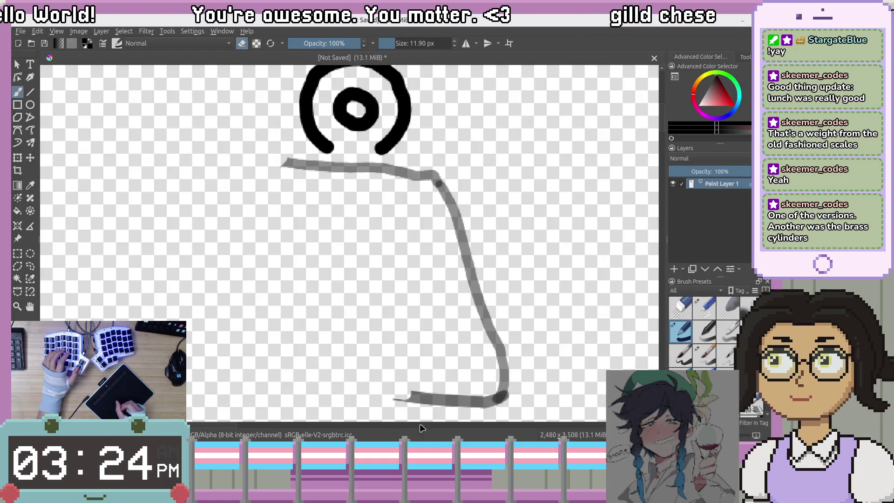
drag(427, 389, 399, 398)
mouse_move(483, 411)
mouse_down()
mouse_move(501, 404)
mouse_move(498, 337)
mouse_up()
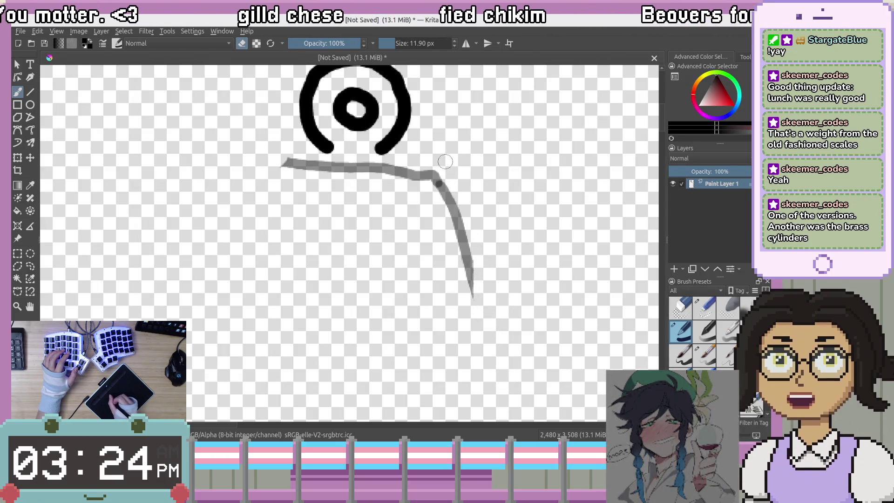
Erase the trapezoid's right side and last grey fragment, then recentre the drawing.
mouse_move(471, 310)
mouse_down()
mouse_move(468, 226)
mouse_move(447, 198)
mouse_up()
key(ctrl+z)
key(ctrl+z)
key(ctrl+z)
key(ctrl+shift+z)
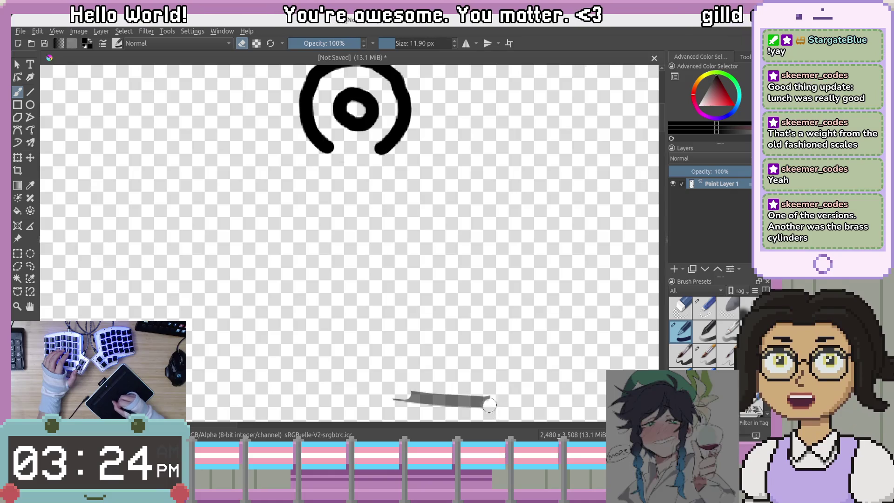
drag(450, 400, 419, 408)
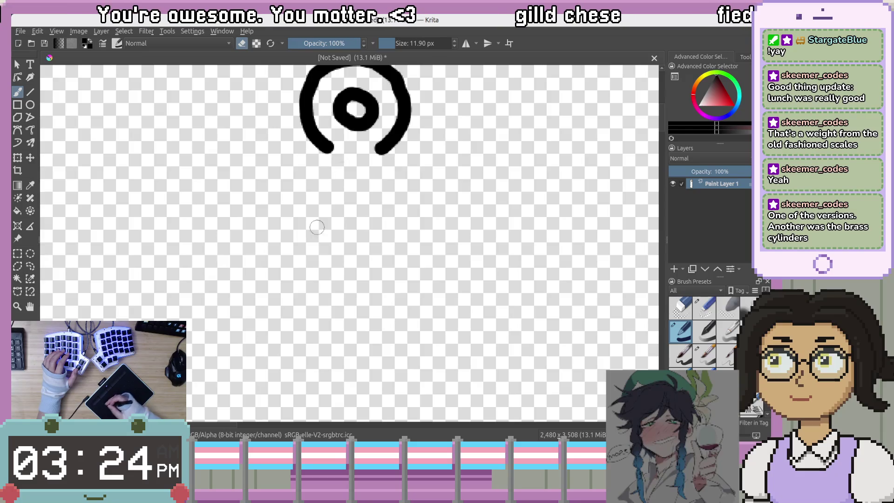
drag(315, 251, 312, 281)
mouse_move(314, 169)
mouse_down()
mouse_move(276, 213)
mouse_move(281, 217)
mouse_up()
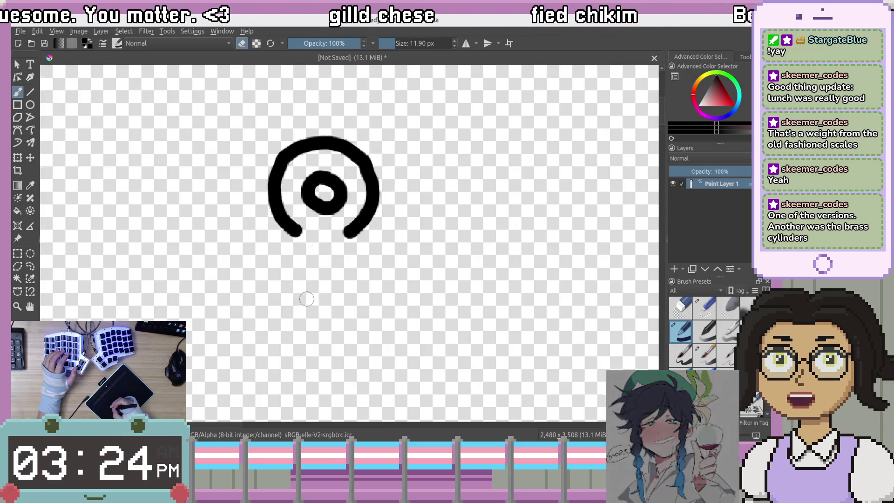
mouse_move(216, 307)
mouse_down()
mouse_move(241, 271)
mouse_move(232, 265)
mouse_up()
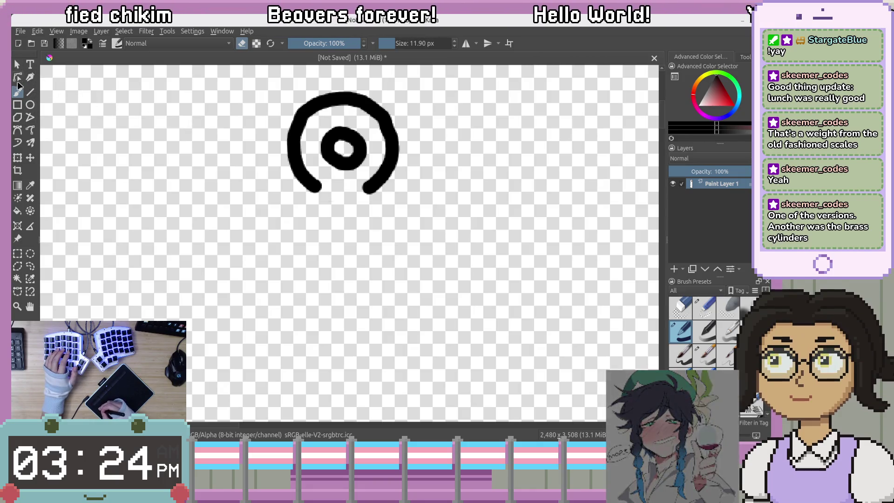
Back in paint mode, draw a black horizontal top line and the trapezoid body beneath the ring.
key(e)
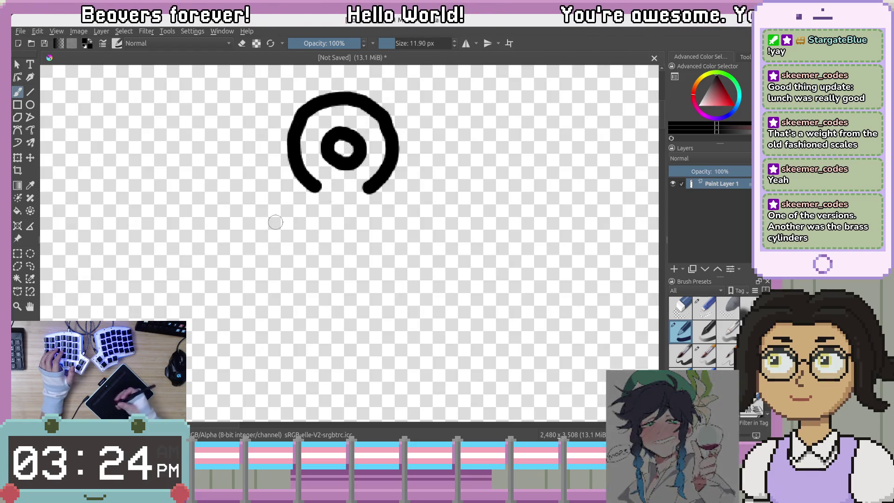
mouse_move(306, 236)
mouse_down()
mouse_move(273, 158)
mouse_move(270, 198)
mouse_move(283, 203)
mouse_up()
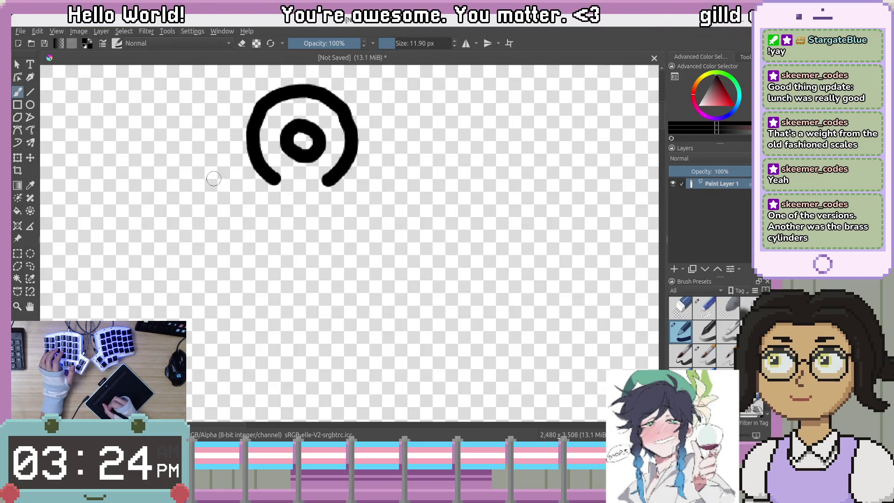
drag(276, 186, 352, 198)
key(ctrl+z)
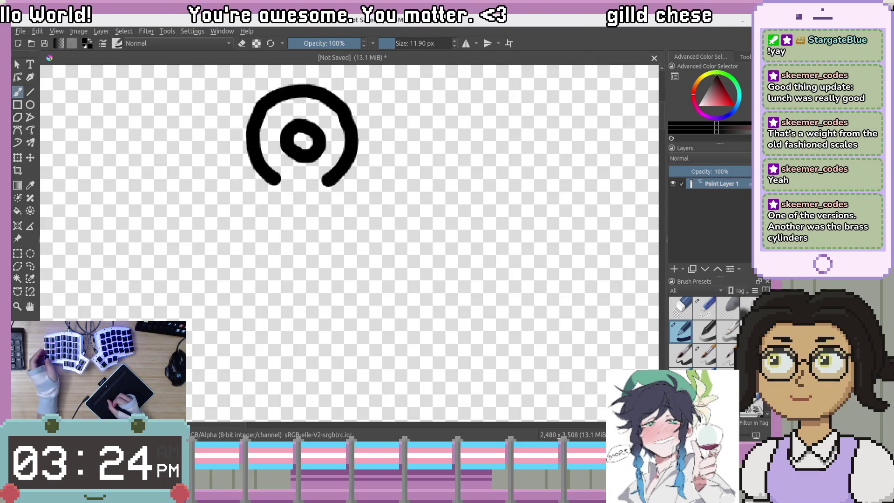
drag(213, 186, 279, 187)
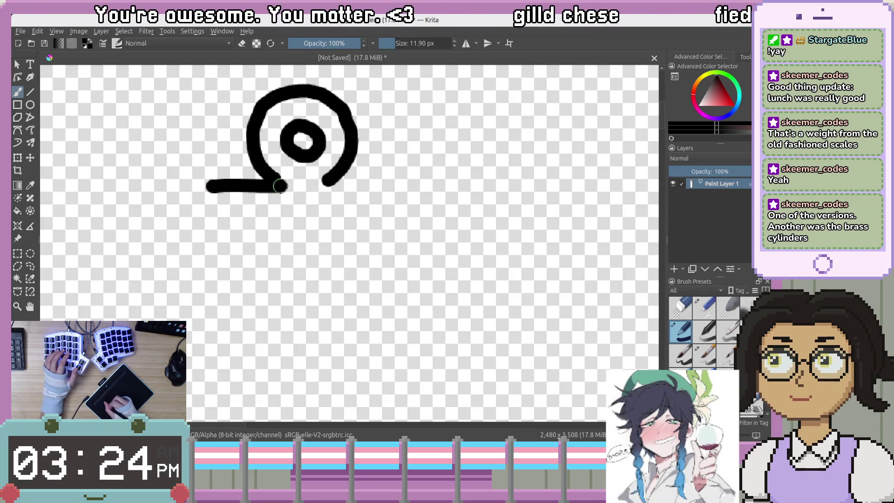
mouse_move(353, 191)
mouse_down()
mouse_move(386, 195)
mouse_move(322, 181)
mouse_up()
key(ctrl+z)
key(ctrl+z)
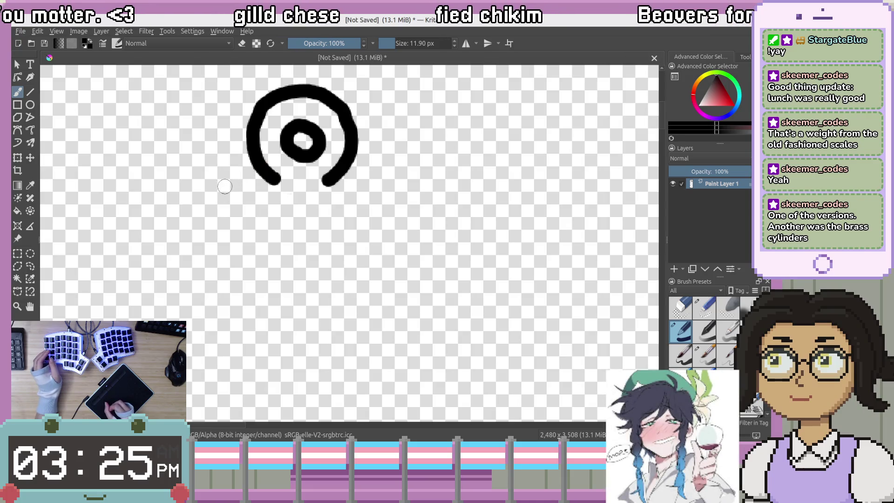
key(ctrl+z)
drag(269, 191, 381, 188)
mouse_move(235, 187)
mouse_down()
mouse_move(201, 215)
mouse_move(146, 316)
mouse_move(236, 371)
mouse_move(432, 368)
mouse_up()
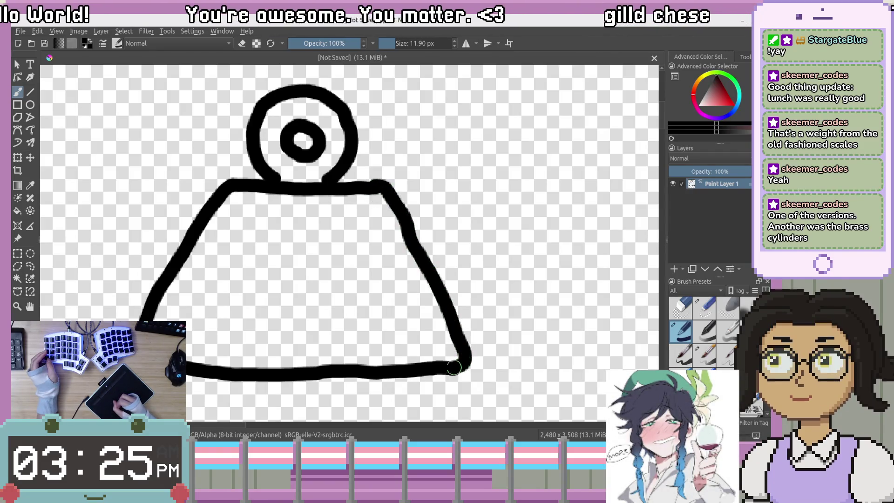
Erase the small stray mark below the weight and undo the last body strokes.
mouse_move(198, 271)
mouse_down()
mouse_move(271, 303)
mouse_move(300, 255)
mouse_move(297, 178)
mouse_move(377, 318)
mouse_up()
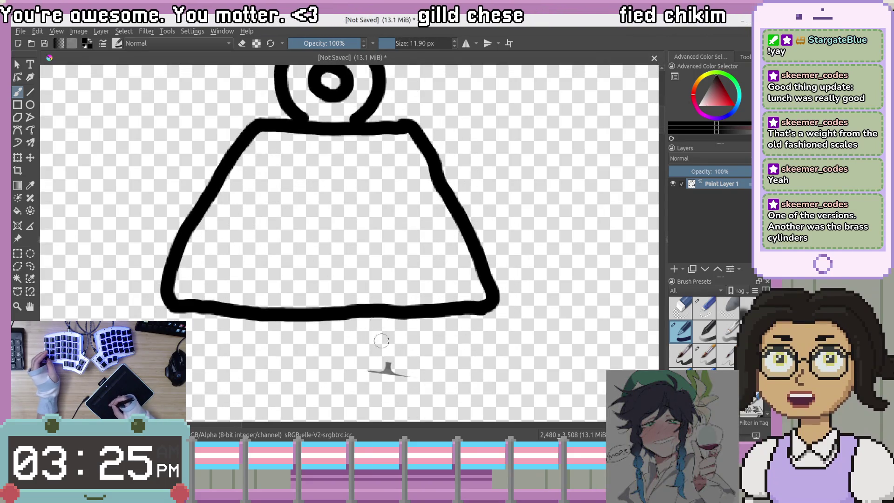
key(e)
drag(396, 374, 417, 377)
key(e)
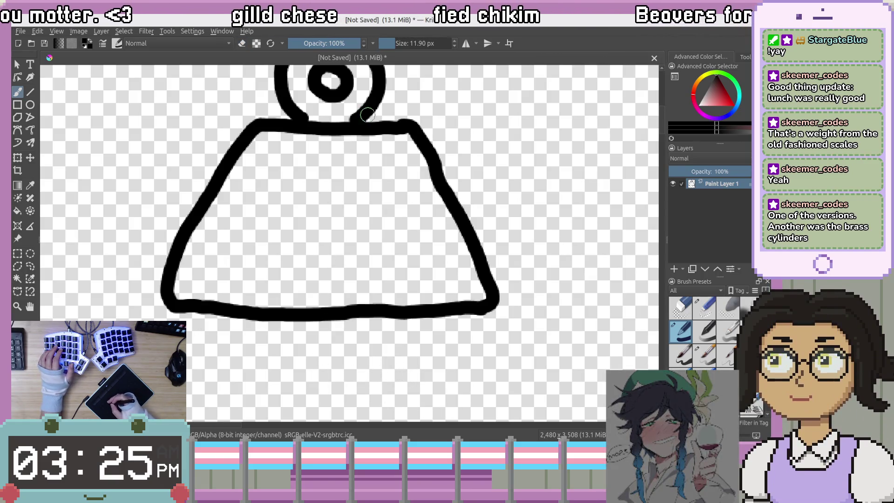
mouse_move(333, 184)
mouse_down()
mouse_move(306, 244)
mouse_move(300, 232)
mouse_up()
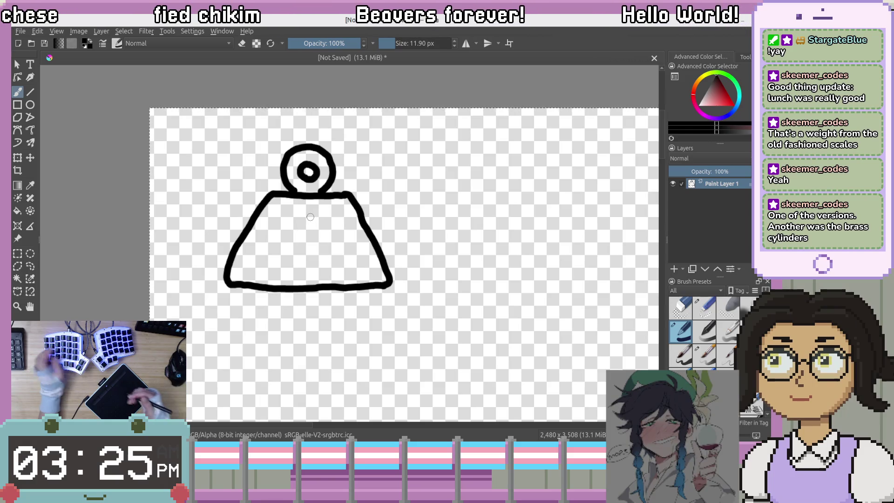
key(ctrl+z)
key(ctrl+z)
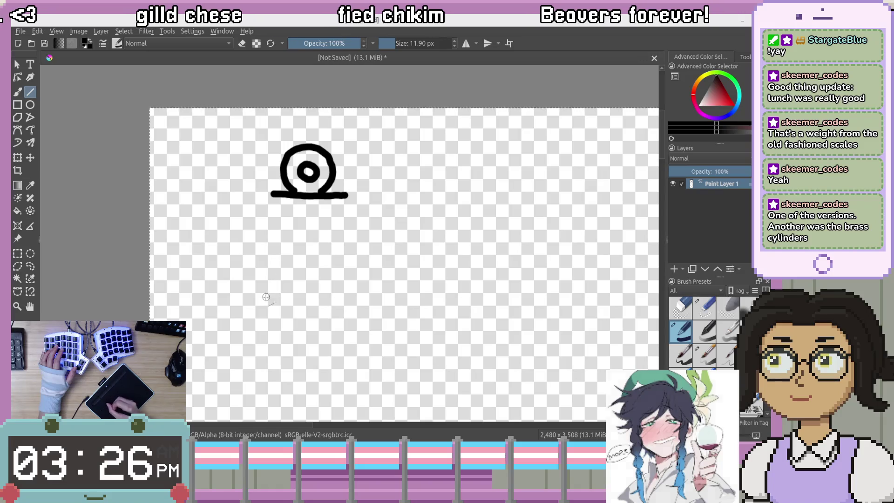
drag(266, 297, 454, 223)
drag(353, 310, 354, 303)
drag(400, 266, 403, 284)
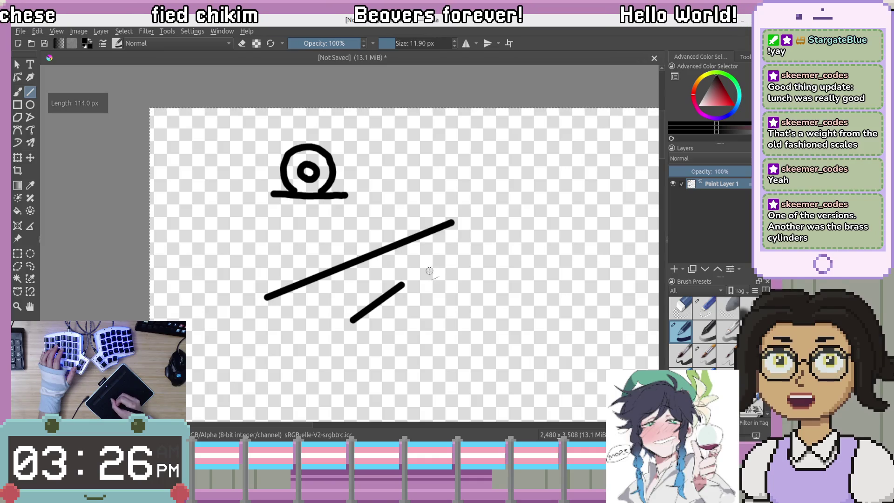
key(ctrl+z)
key(ctrl+z)
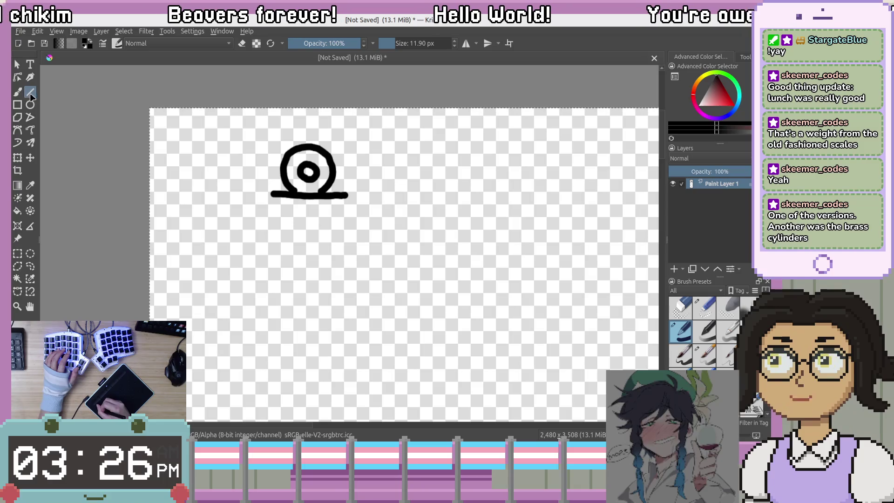
drag(291, 294, 314, 275)
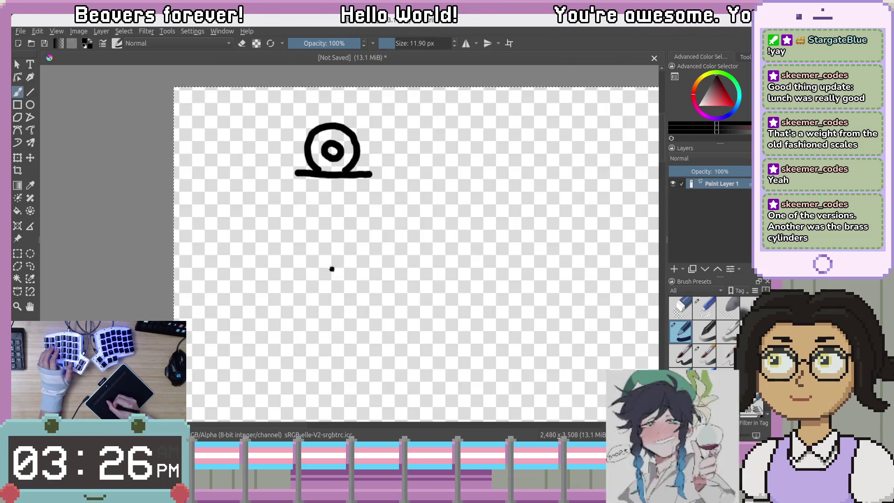
Pan the view slightly up and right to frame the area beneath the ring.
drag(302, 231, 310, 220)
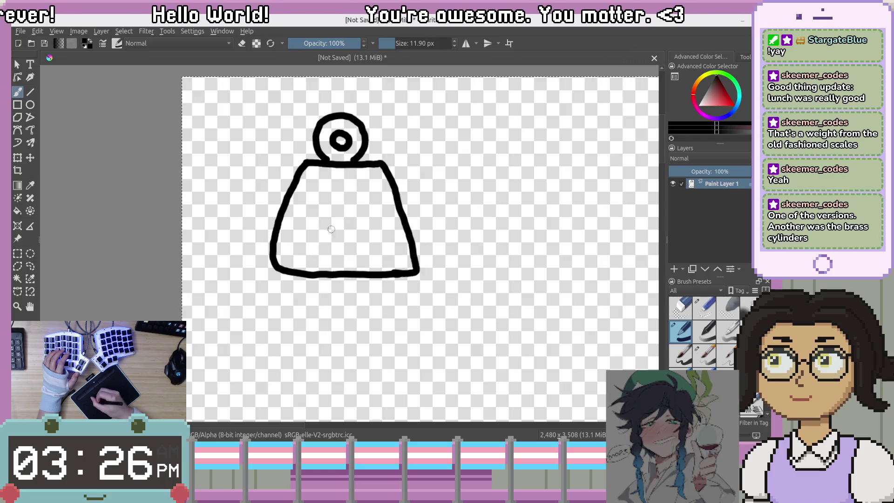
Erase the body's bottom-left corner curve, undo the overshoot and close the bottom-line gap.
key(e)
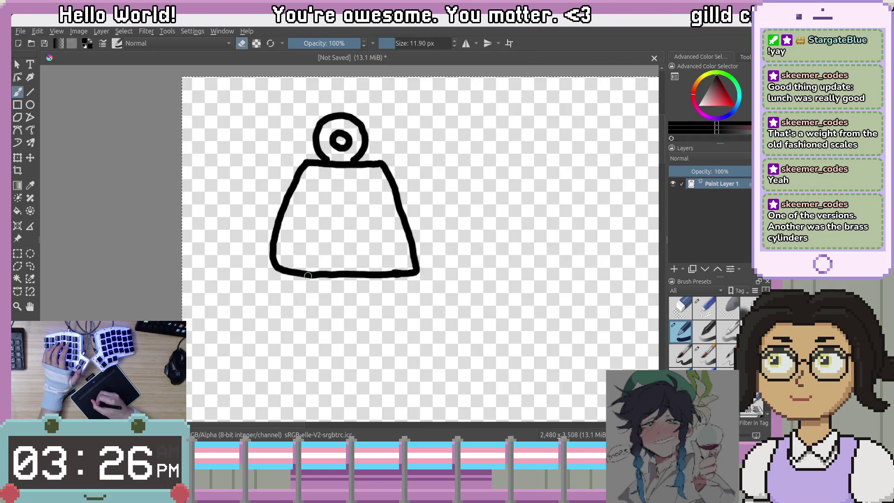
mouse_move(279, 251)
mouse_down()
mouse_move(278, 277)
mouse_move(273, 244)
mouse_up()
key(e)
key(ctrl+z)
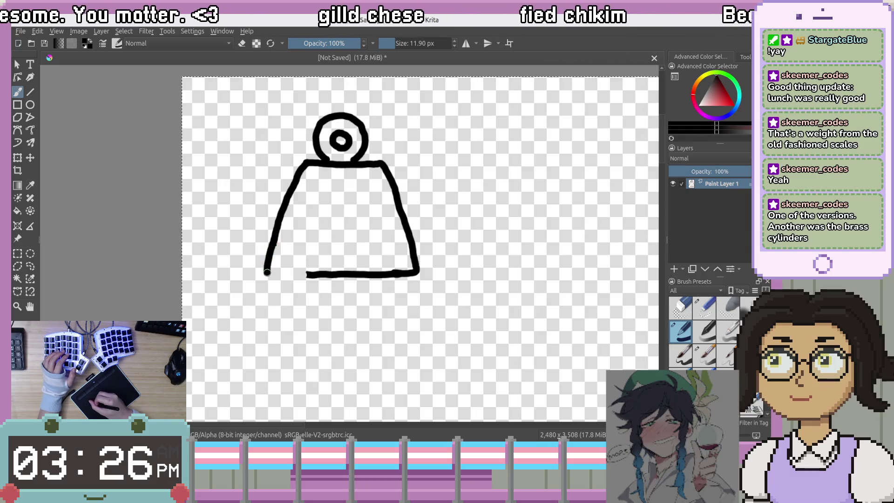
drag(281, 275, 310, 276)
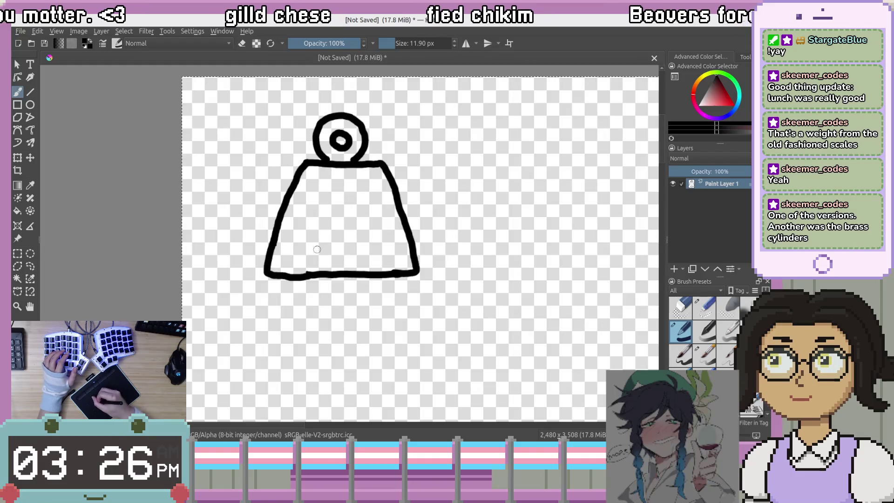
drag(445, 176, 433, 228)
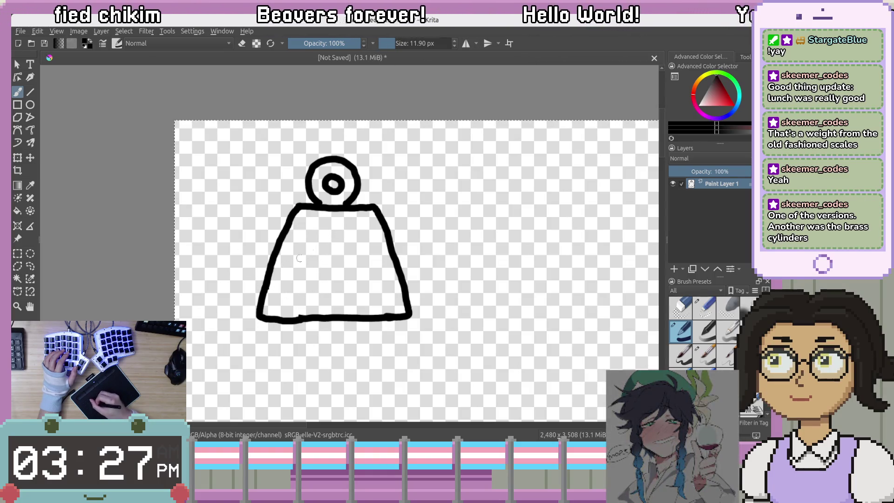
Draw an upward-pointing arrow inside the trapezoid body, then adjust the zoom on the drawing.
drag(335, 226, 316, 253)
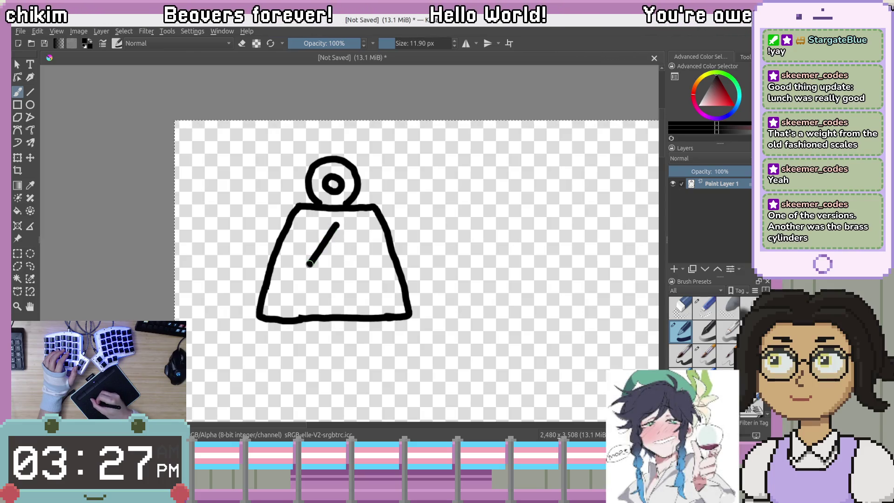
mouse_move(337, 305)
mouse_down()
mouse_move(351, 291)
mouse_move(349, 270)
mouse_move(362, 267)
mouse_move(338, 222)
mouse_up()
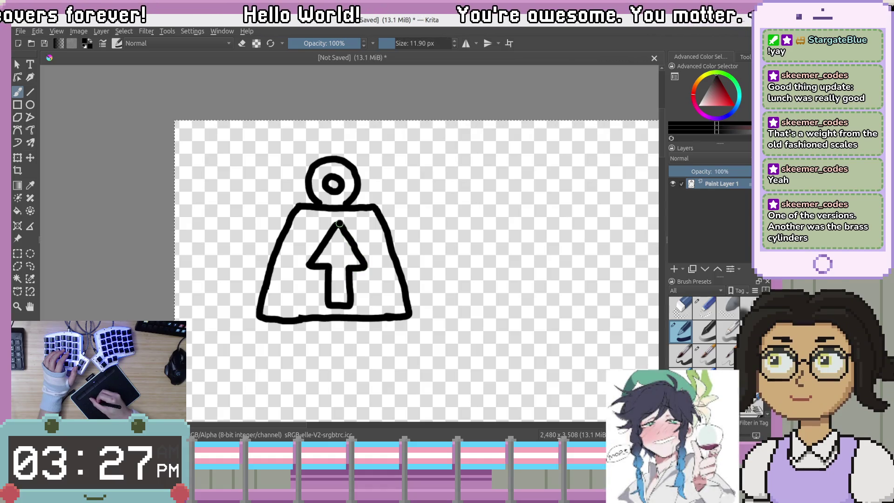
mouse_move(306, 250)
mouse_down()
mouse_move(272, 236)
mouse_move(293, 245)
mouse_up()
key(e)
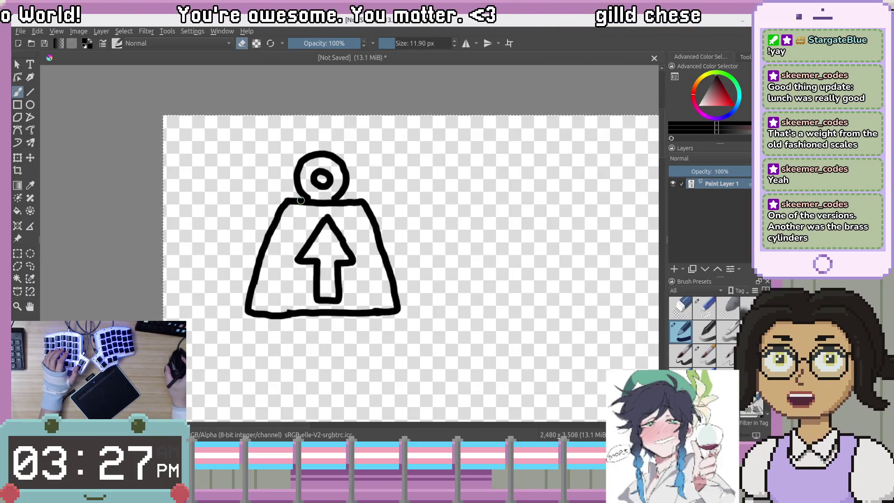
key(plus)
key(plus)
key(minus)
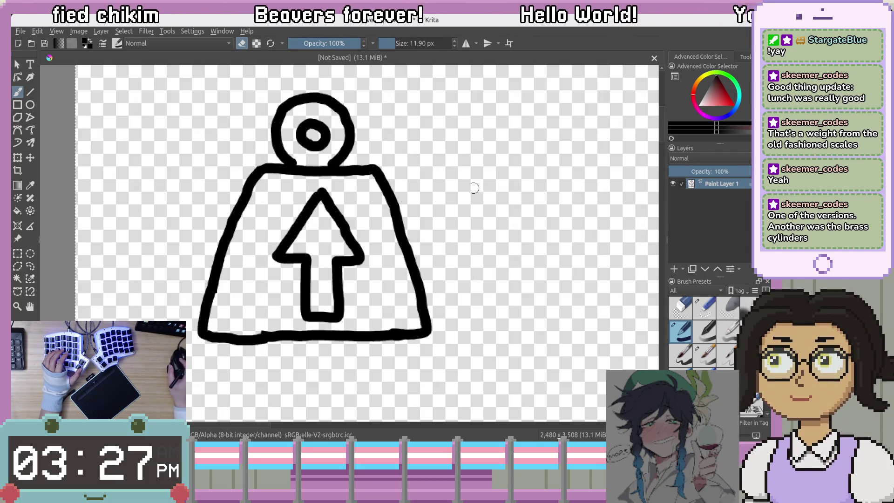
Select the left strip of the weight's body and shift it outward to the left.
click(17, 253)
drag(267, 154, 191, 367)
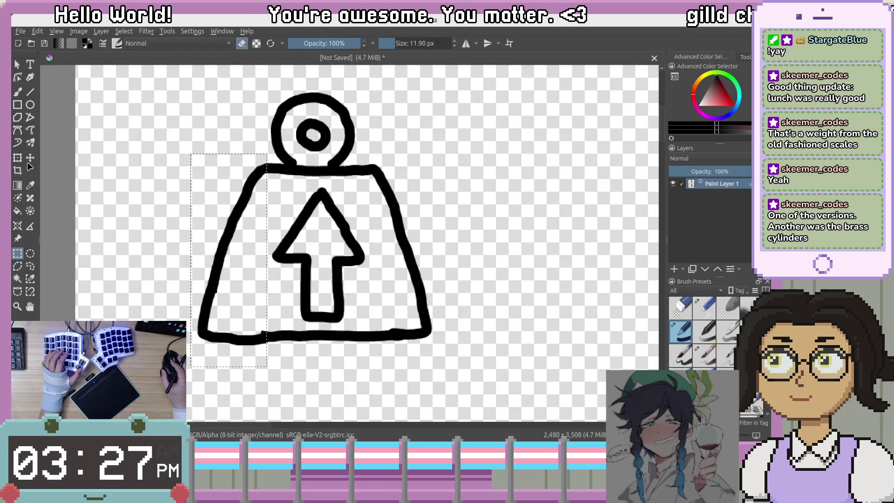
click(18, 64)
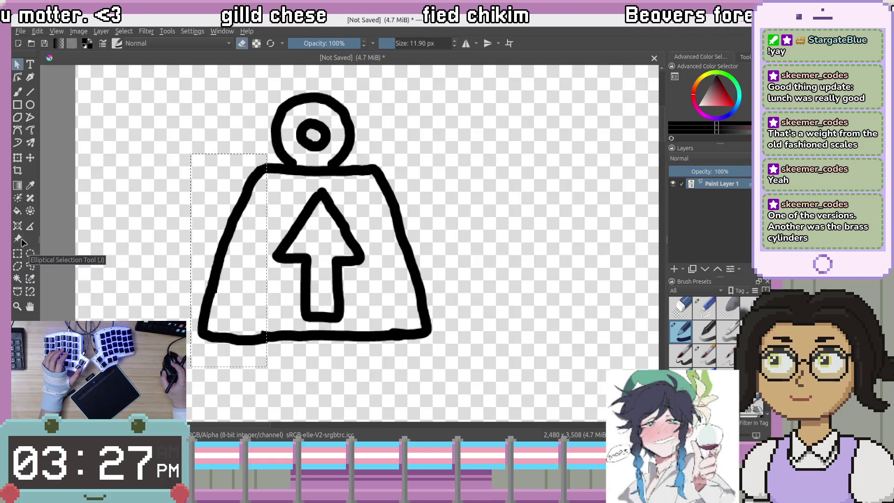
click(30, 157)
drag(252, 248, 243, 249)
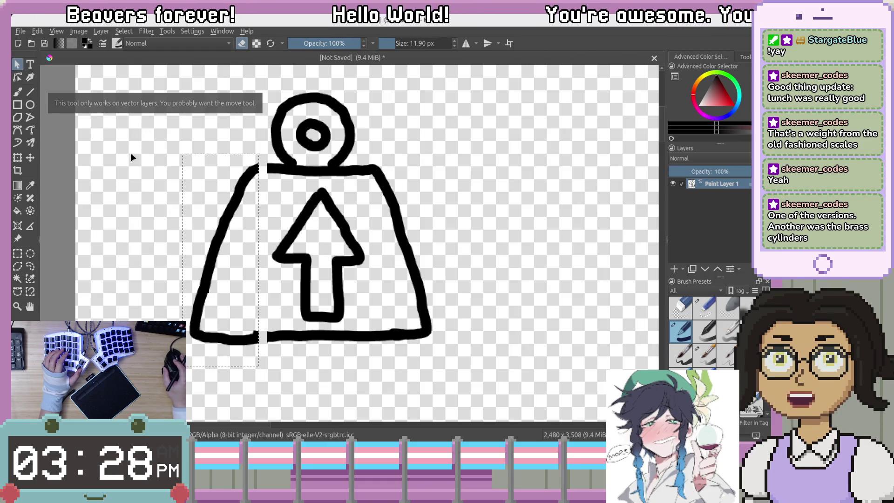
Deselect and erase the top bar's leftover left end so the outline closes.
key(ctrl+r)
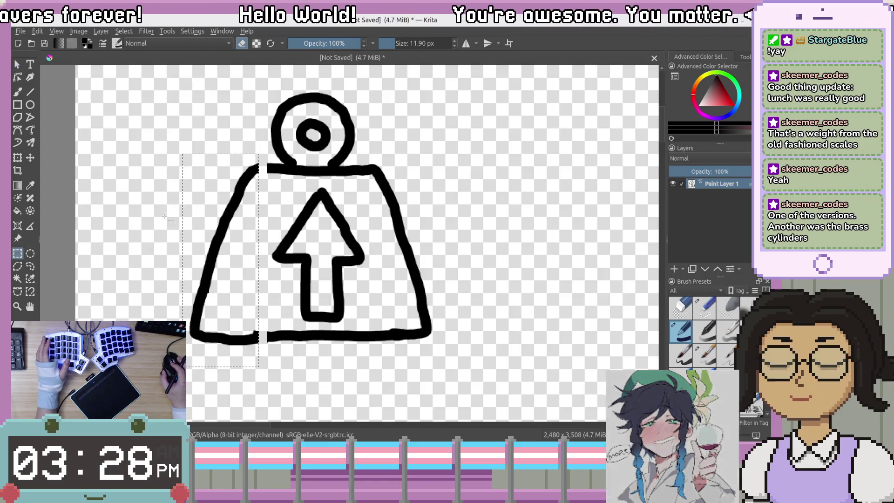
click(144, 221)
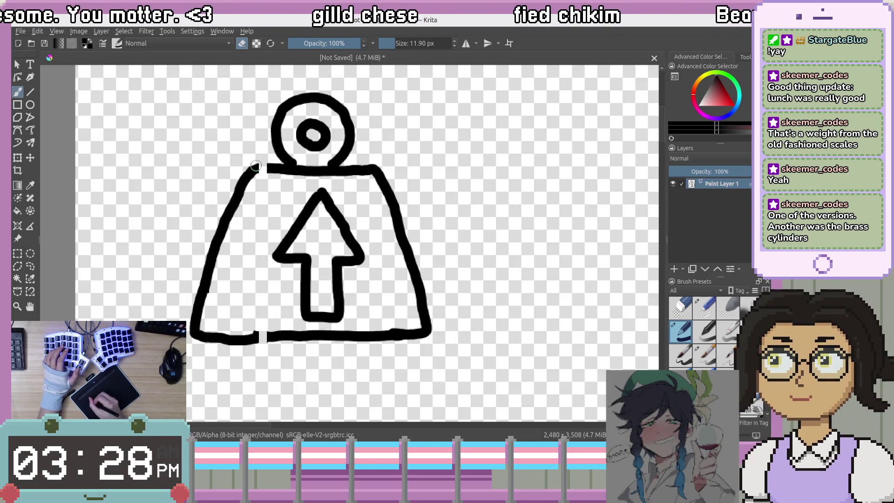
mouse_move(268, 168)
mouse_down()
mouse_move(285, 170)
mouse_move(254, 166)
mouse_move(277, 171)
mouse_up()
key(e)
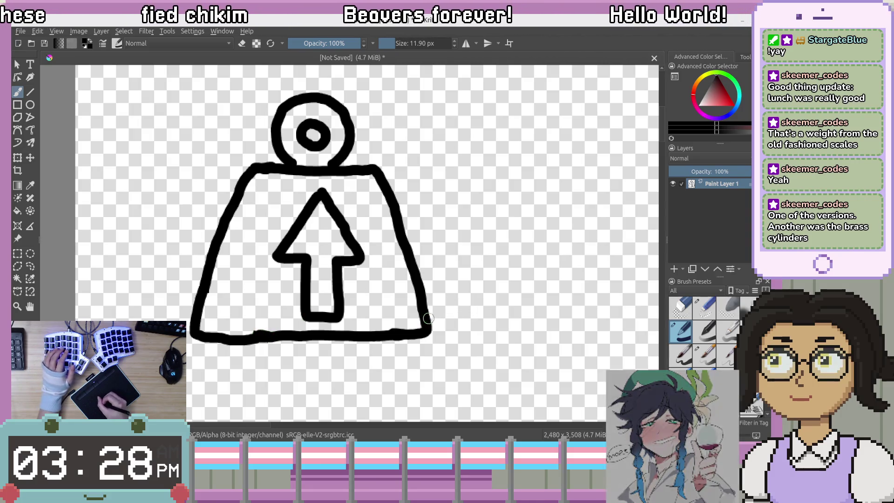
mouse_move(448, 270)
mouse_down()
mouse_move(463, 254)
mouse_move(466, 268)
mouse_up()
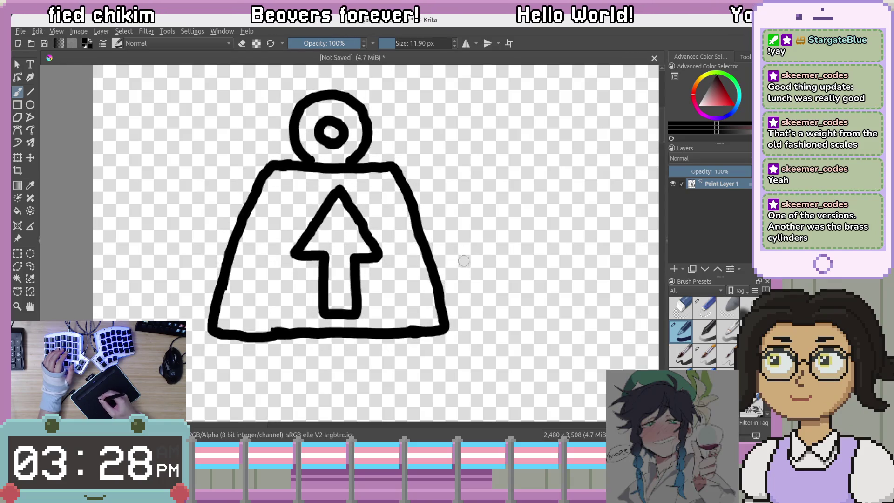
click(17, 254)
Select the arrow inside the body, nudge it slightly left, and deselect.
drag(280, 178, 387, 322)
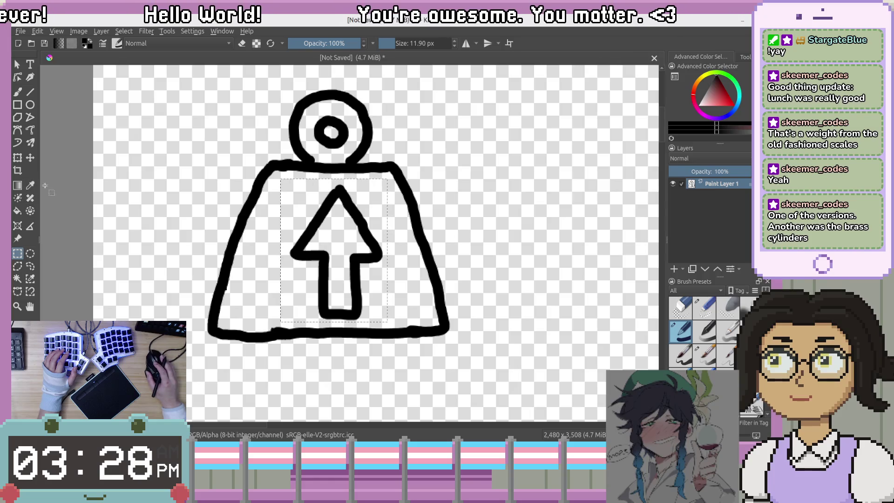
drag(314, 254, 306, 254)
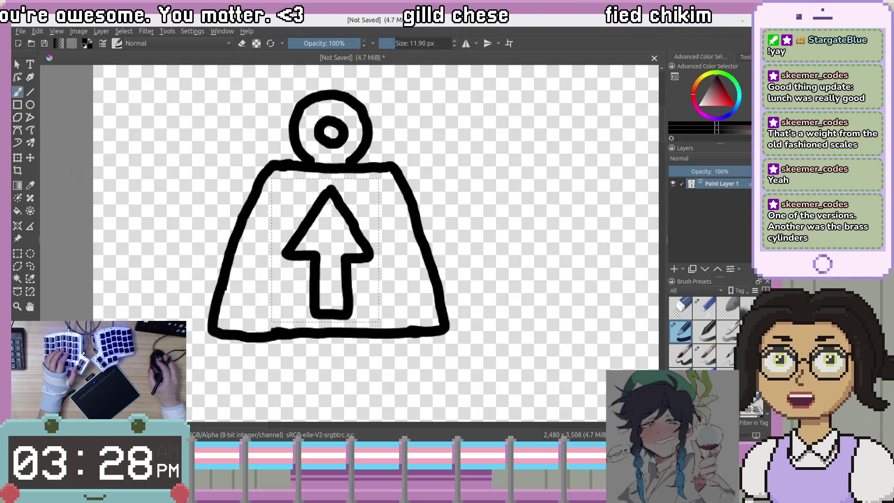
click(44, 100)
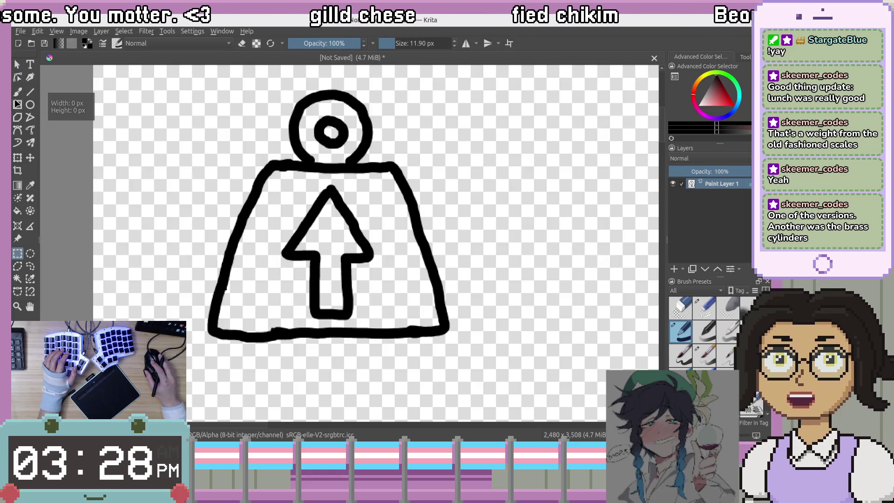
Try a thin rectangle on the bottom line, then ready the Freehand Brush as an eraser, undoing a stray dab.
click(17, 103)
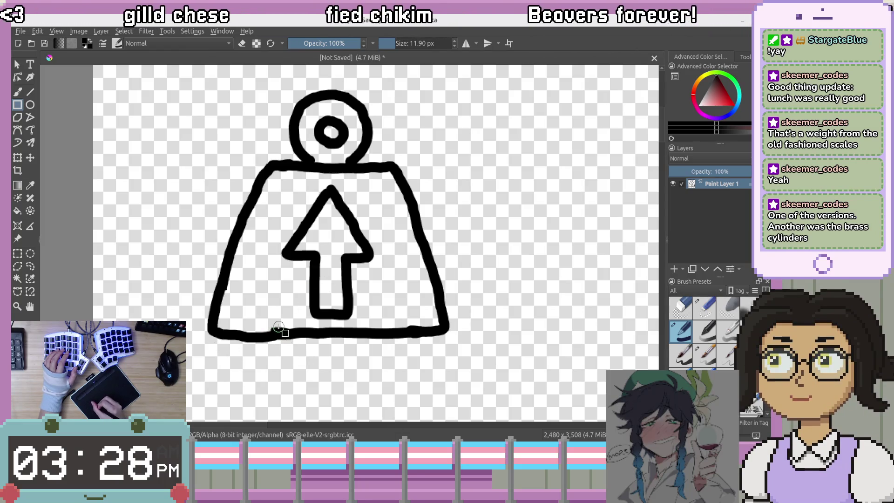
drag(293, 330, 302, 331)
key(e)
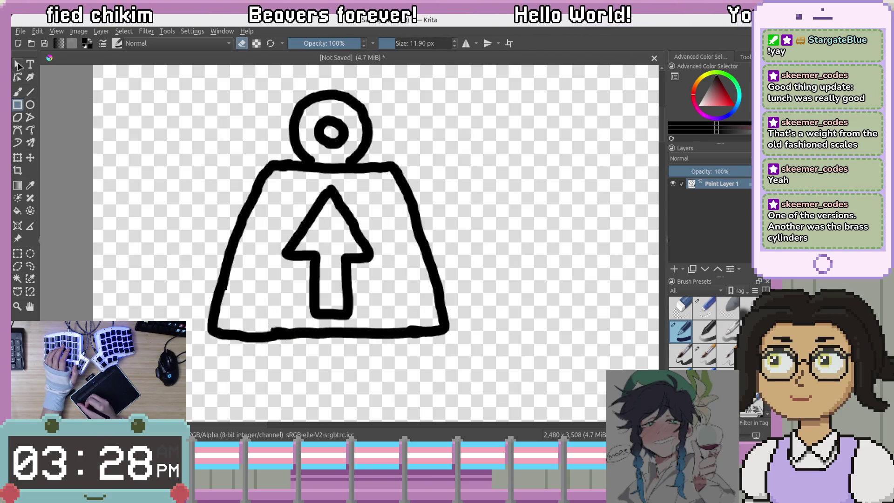
click(18, 92)
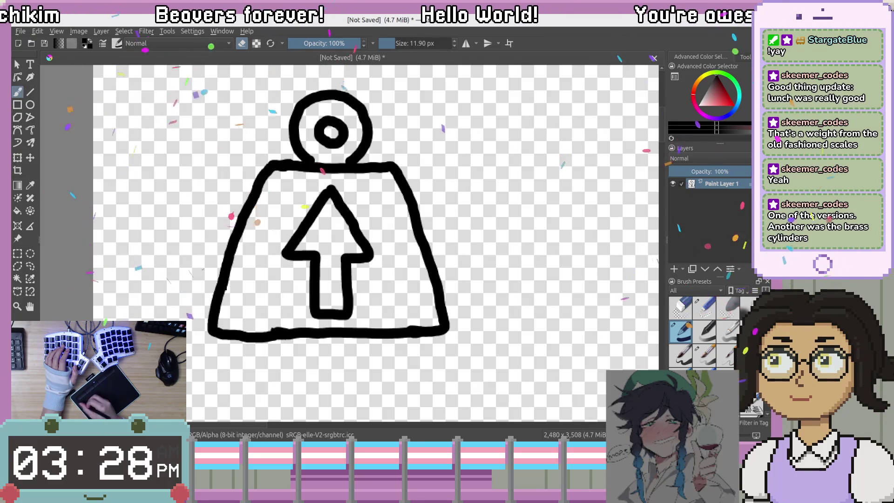
key(e)
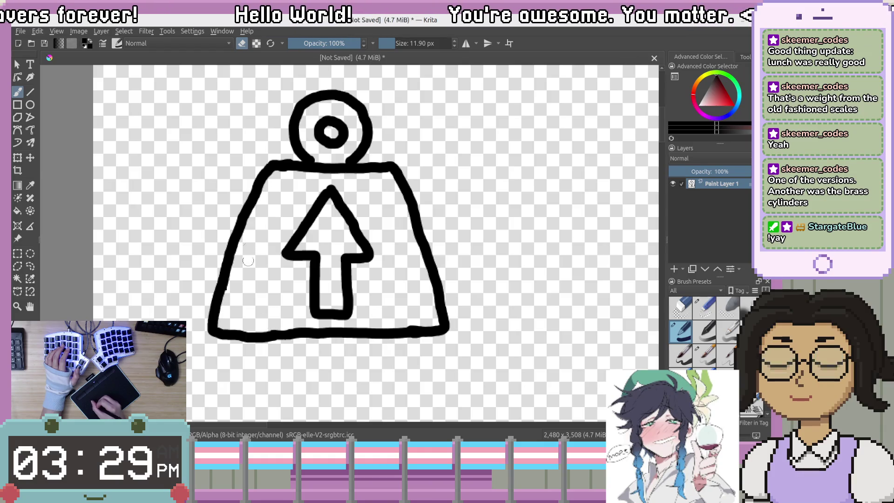
click(229, 293)
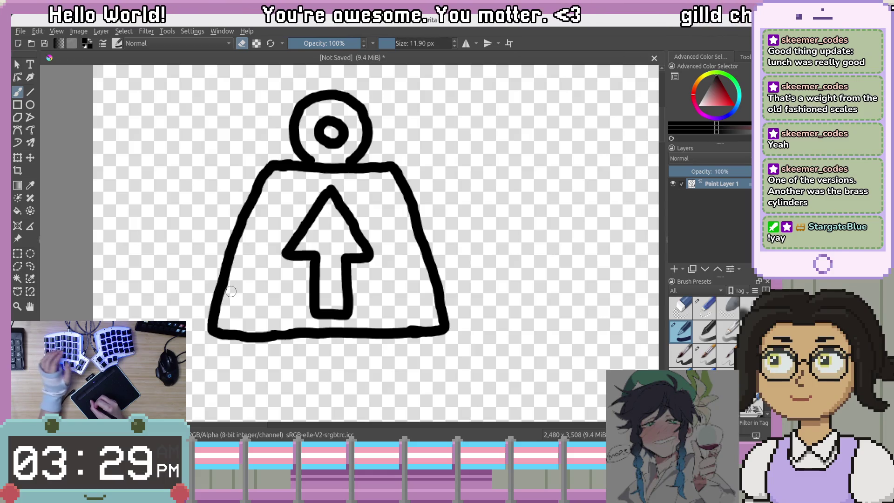
key(ctrl+z)
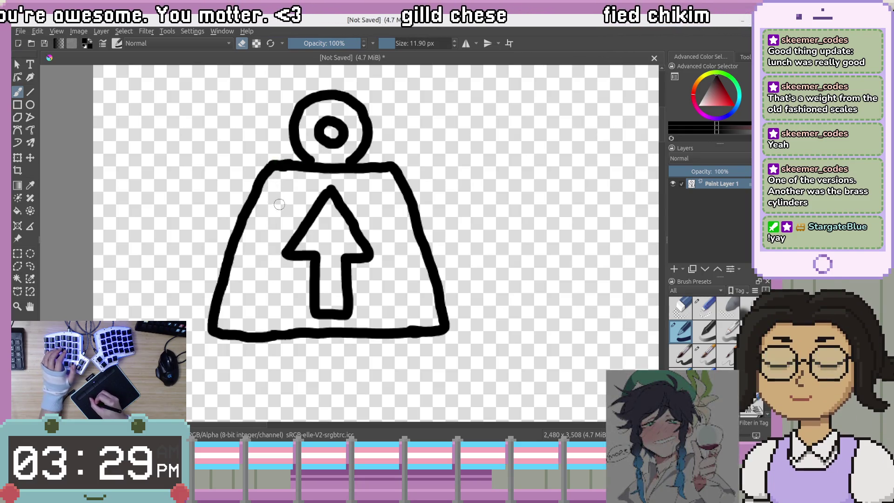
scroll(293, 196, up, 2)
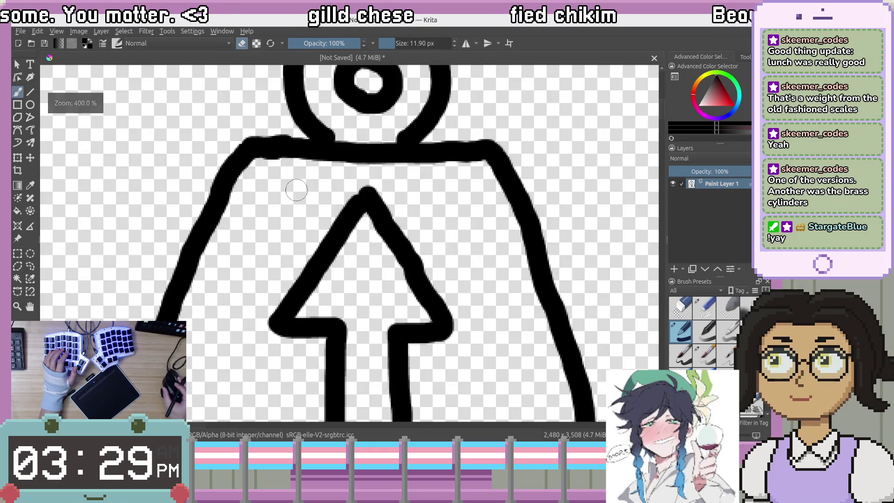
scroll(312, 142, up, 1)
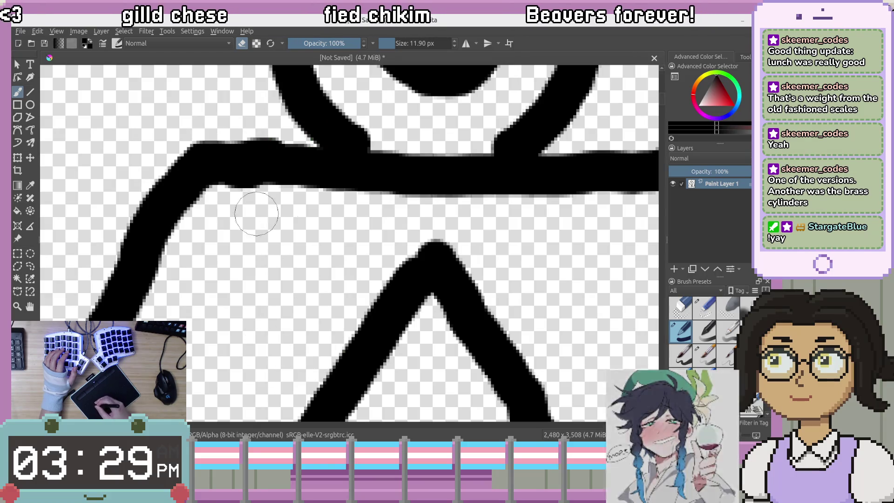
drag(225, 161, 249, 250)
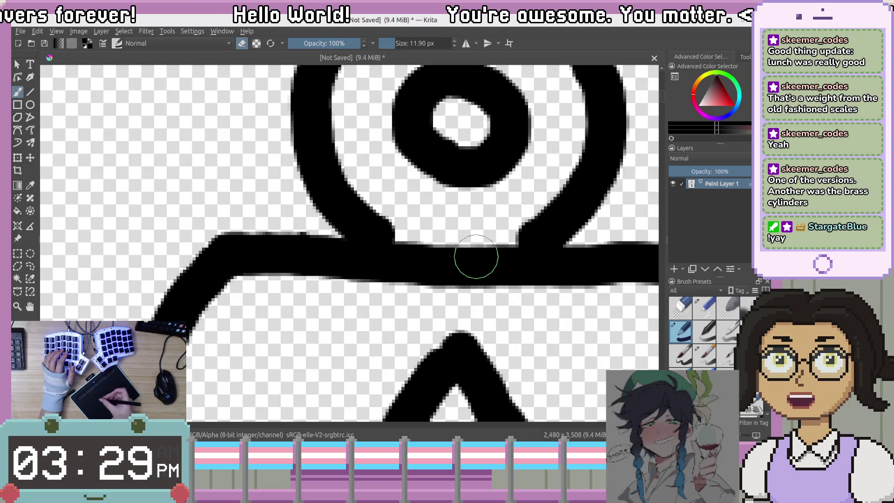
drag(481, 401, 412, 212)
mouse_move(354, 209)
mouse_down()
mouse_move(428, 150)
mouse_move(410, 233)
mouse_move(407, 174)
mouse_move(455, 270)
mouse_move(443, 309)
mouse_up()
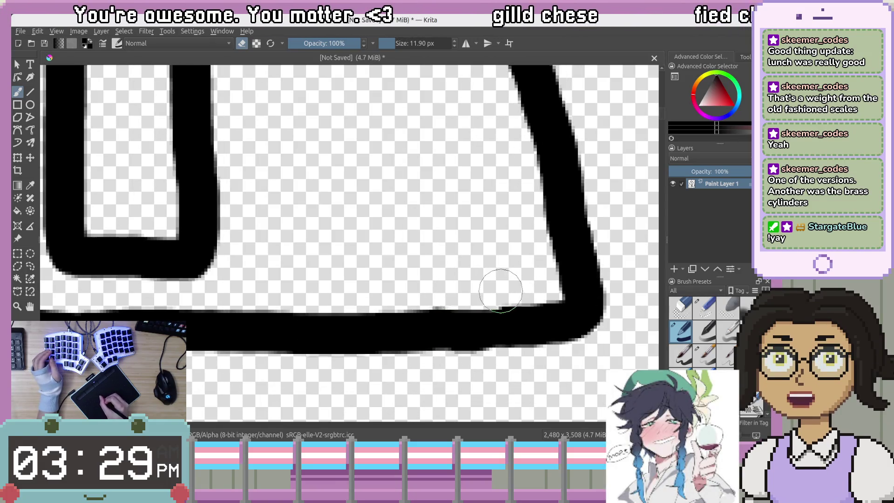
drag(329, 209, 592, 225)
Paint over the weight's bottom outline to make it thick and continuous, then pan up toward the ring.
drag(152, 226, 348, 183)
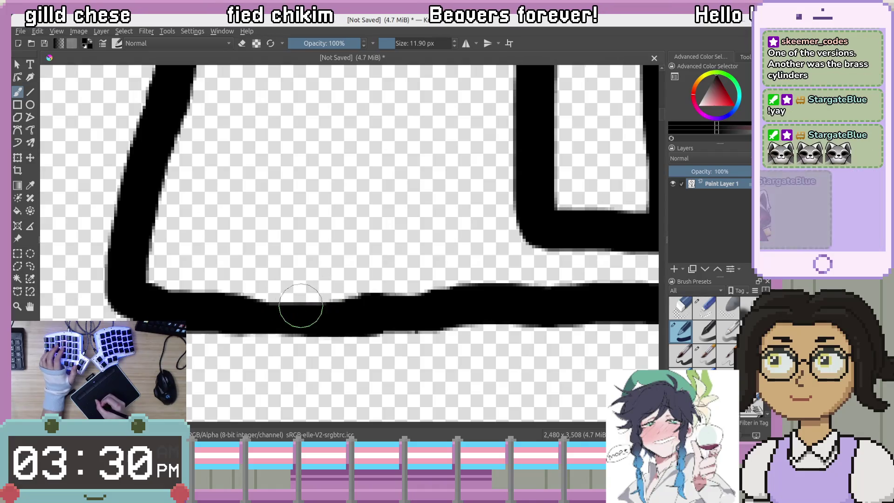
mouse_move(271, 309)
mouse_down()
mouse_move(341, 311)
mouse_move(405, 265)
mouse_move(309, 299)
mouse_up()
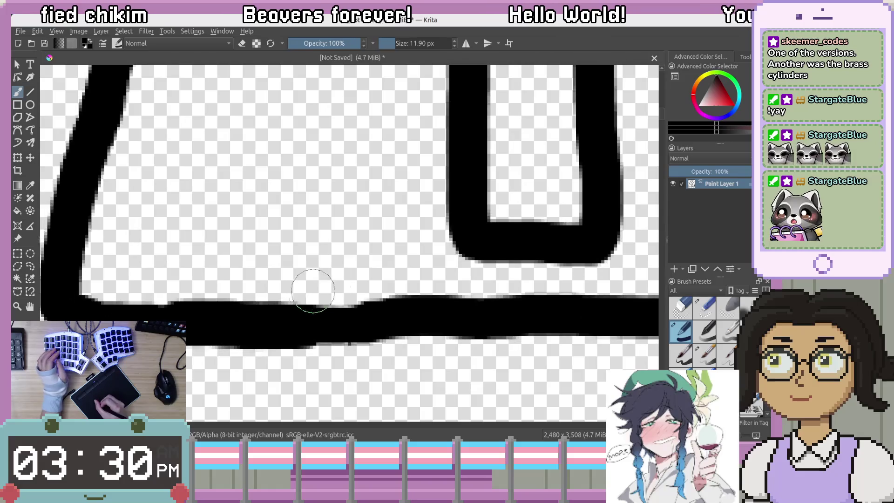
scroll(358, 282, down, 5)
scroll(326, 270, up, 5)
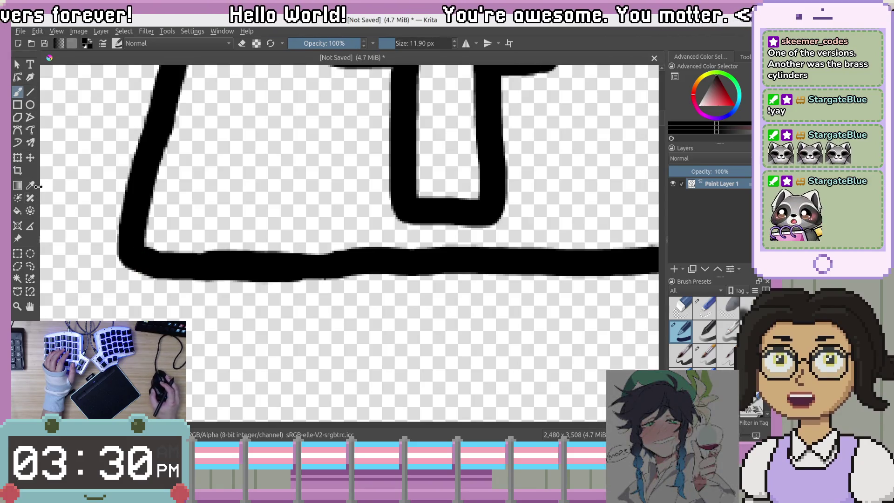
key(e)
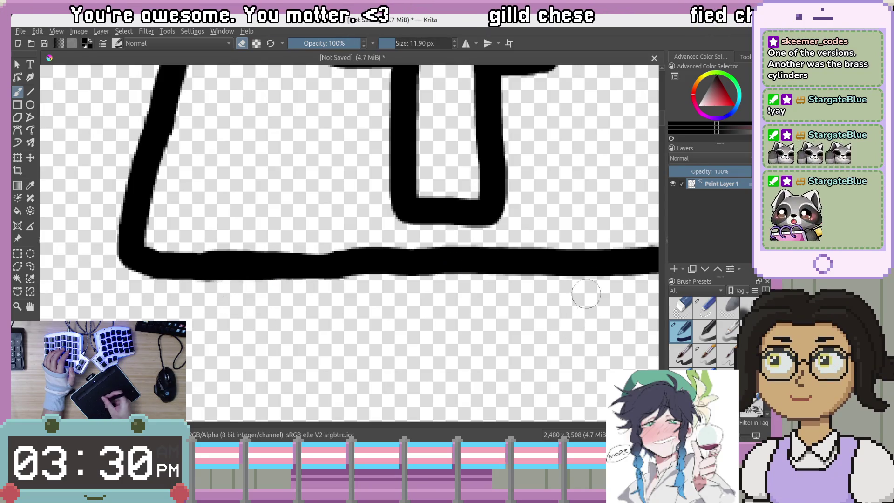
mouse_move(527, 254)
mouse_down()
mouse_move(536, 243)
mouse_move(365, 345)
mouse_move(480, 244)
mouse_move(464, 245)
mouse_up()
mouse_move(466, 275)
mouse_down()
mouse_move(467, 326)
mouse_move(458, 277)
mouse_move(512, 243)
mouse_move(529, 323)
mouse_move(514, 253)
mouse_up()
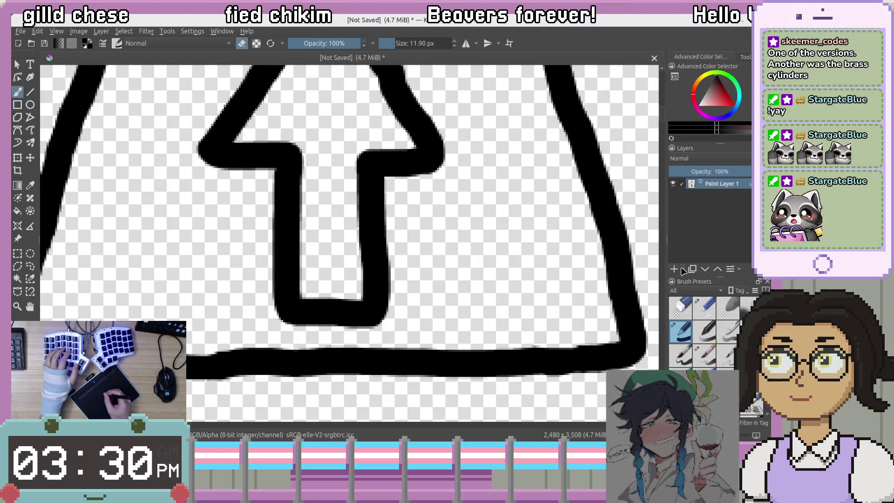
Add Paint Layer 2 above the line art and zoom to show the whole weight icon.
key(Insert)
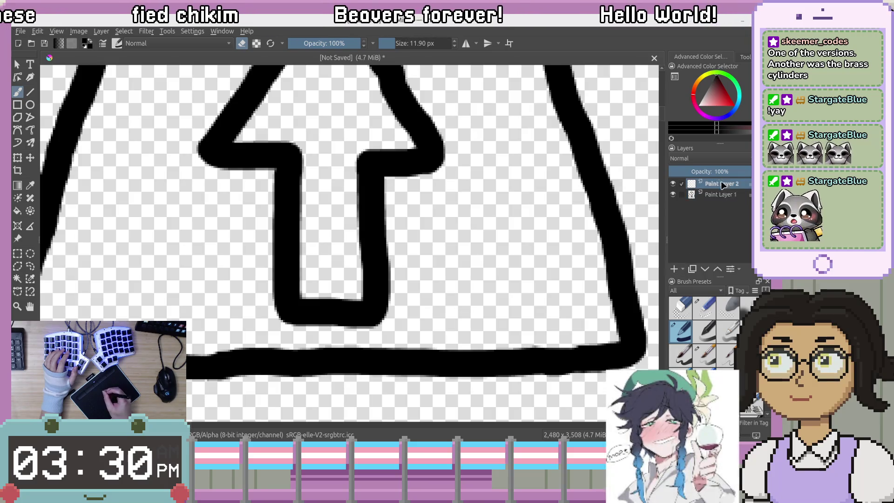
drag(471, 155, 483, 300)
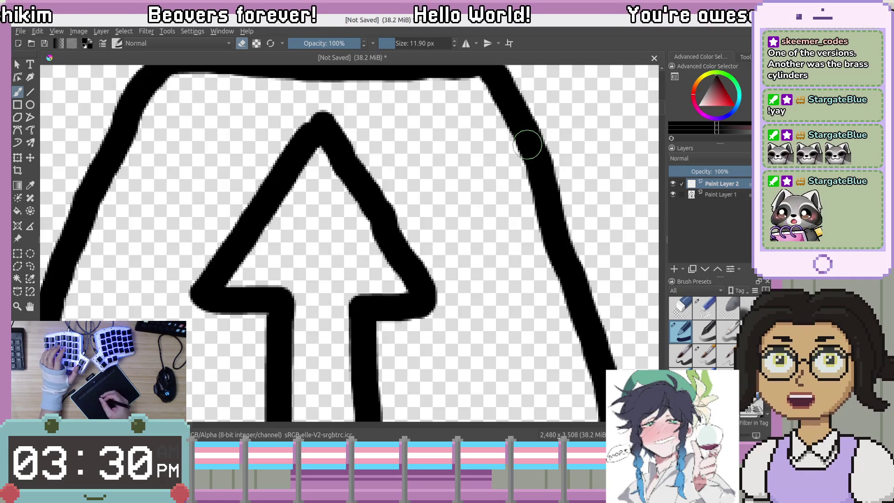
scroll(459, 218, down, 3)
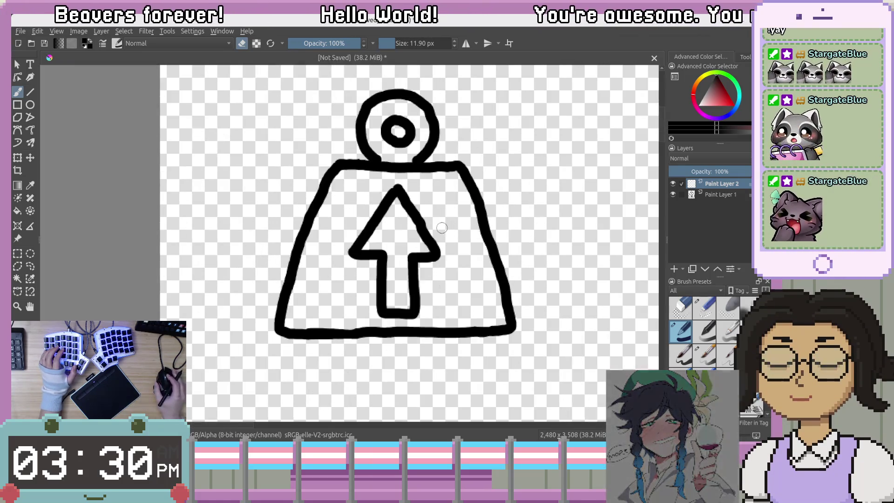
scroll(461, 214, up, 1)
drag(509, 191, 464, 209)
Center the weight drawing and enlarge the brush to about 214 px.
scroll(464, 209, down, 2)
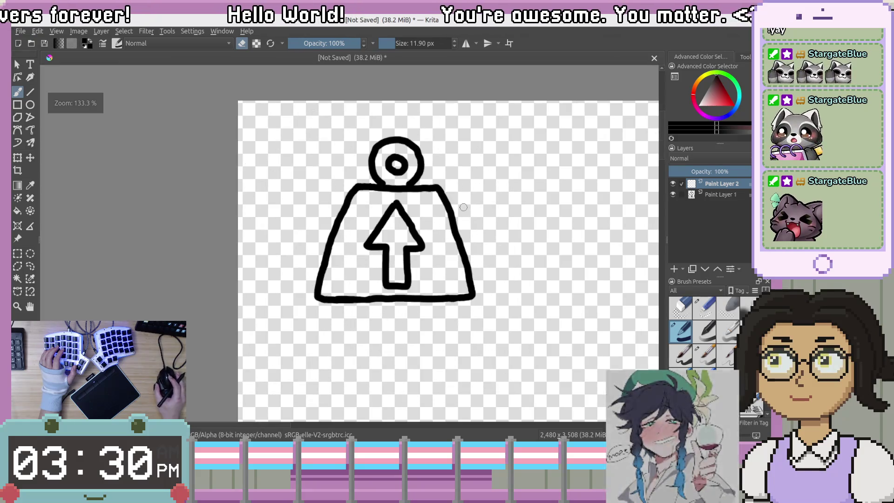
scroll(468, 202, up, 1)
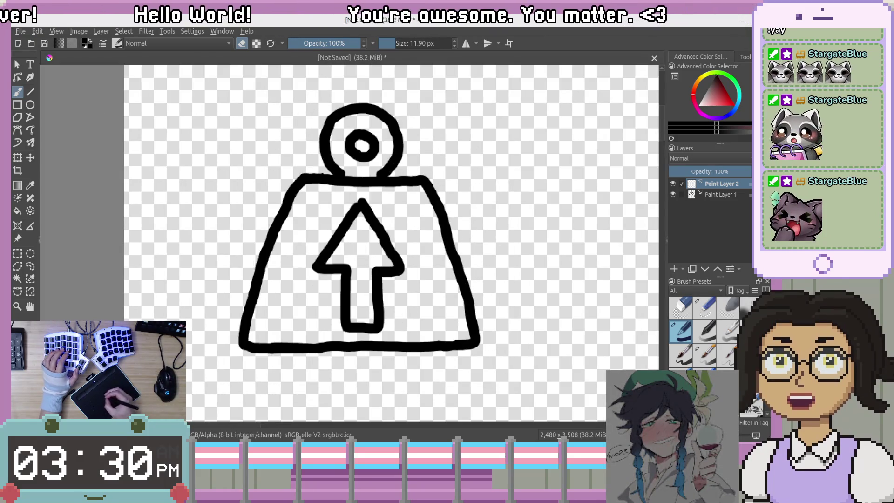
mouse_move(501, 270)
mouse_down()
mouse_move(454, 293)
mouse_move(464, 279)
mouse_up()
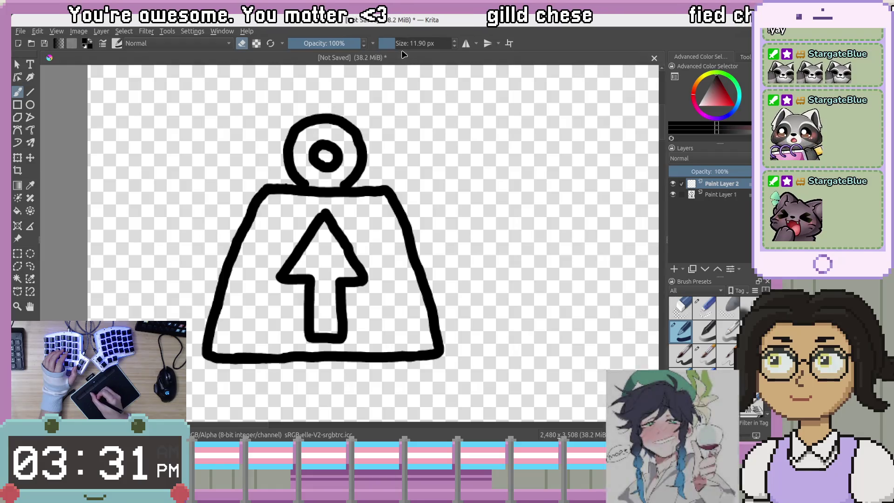
click(414, 43)
drag(421, 45, 418, 45)
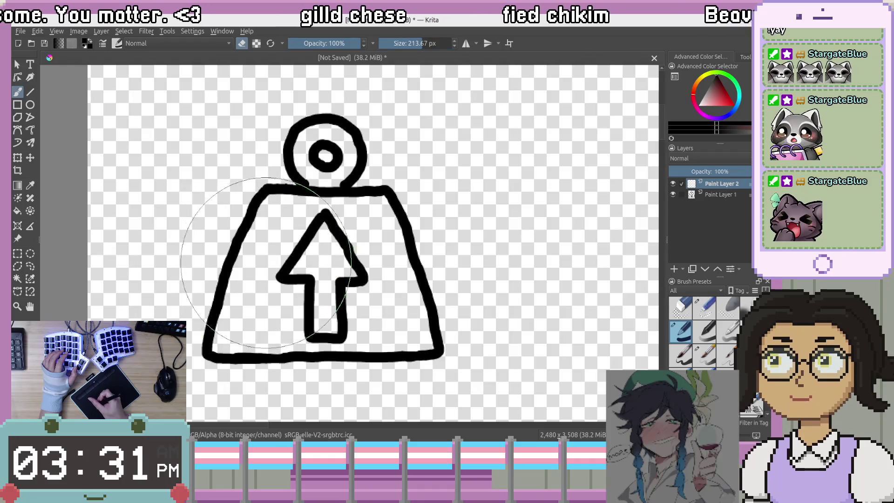
Pick a light purple-grey colour from the quick palette.
right_click(298, 252)
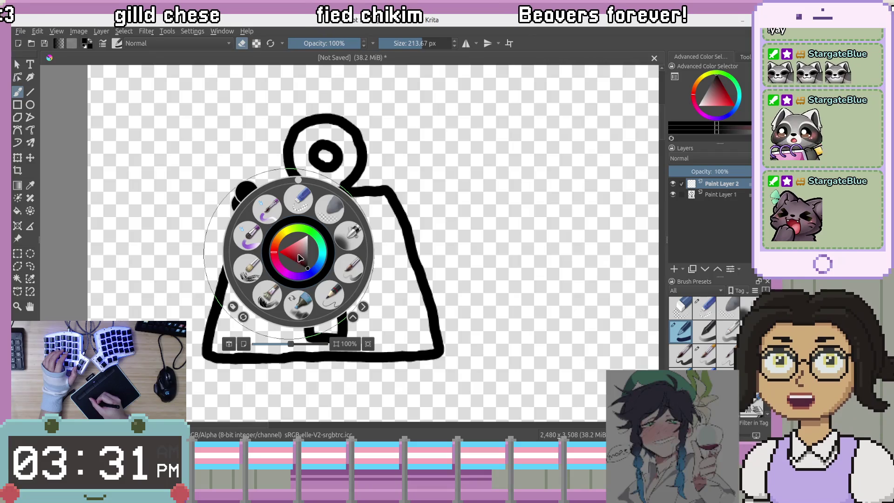
mouse_move(304, 266)
mouse_down()
mouse_move(310, 259)
mouse_move(308, 274)
mouse_move(299, 250)
mouse_up()
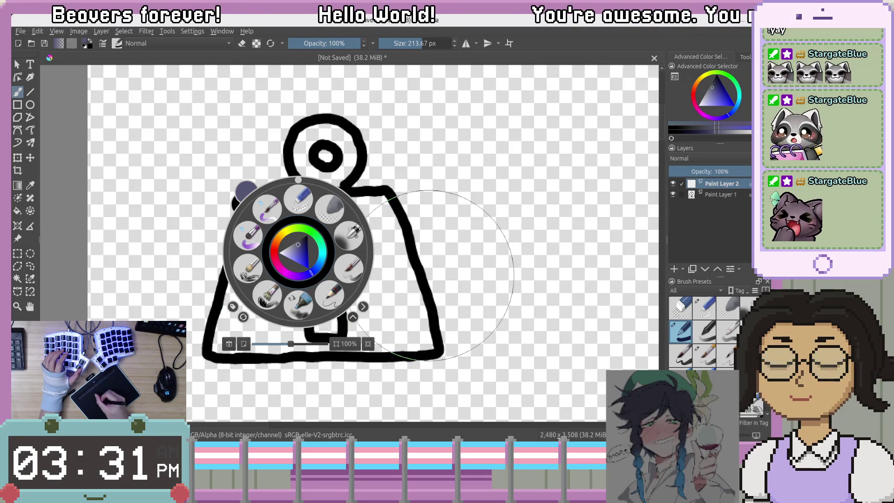
click(508, 216)
Paint a large purple-grey blob behind the weight, redoing the first fill attempt.
mouse_move(354, 149)
mouse_down()
mouse_move(304, 217)
mouse_move(261, 301)
mouse_up()
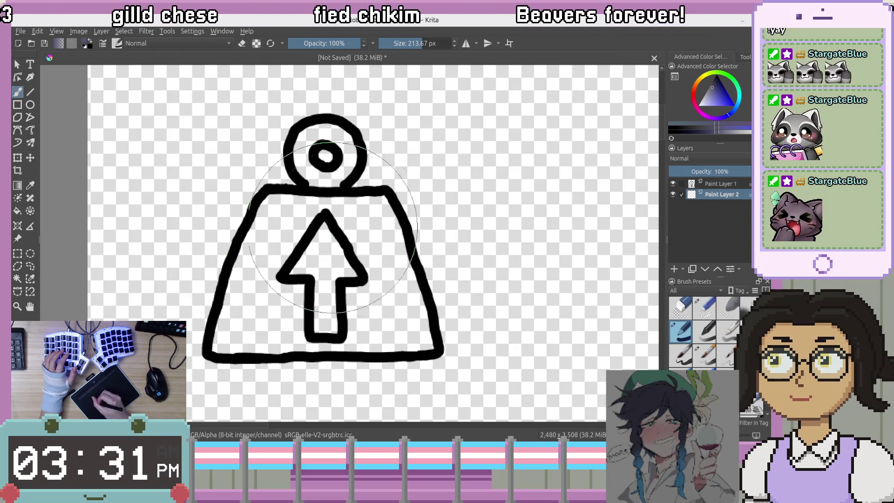
mouse_move(297, 255)
mouse_down()
mouse_move(326, 140)
mouse_move(270, 303)
mouse_move(293, 302)
mouse_up()
key(ctrl+z)
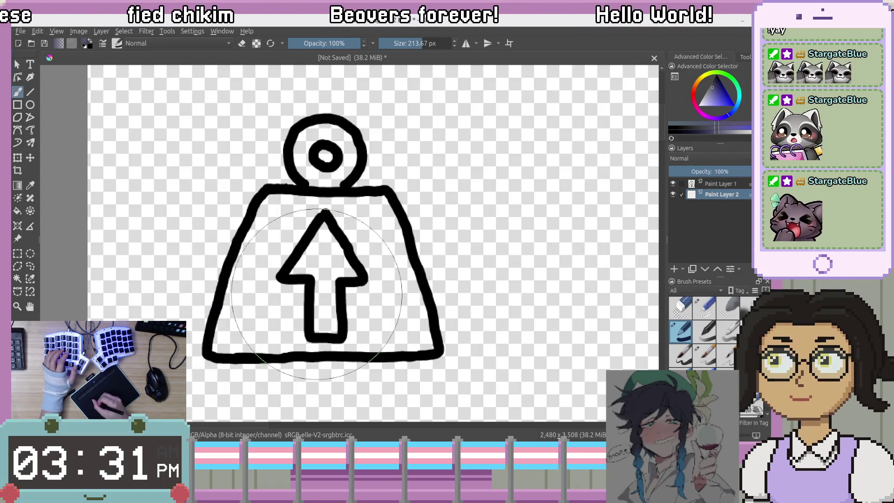
mouse_move(356, 135)
mouse_down()
mouse_move(251, 354)
mouse_move(399, 279)
mouse_move(321, 260)
mouse_move(326, 158)
mouse_move(321, 206)
mouse_move(378, 226)
mouse_up()
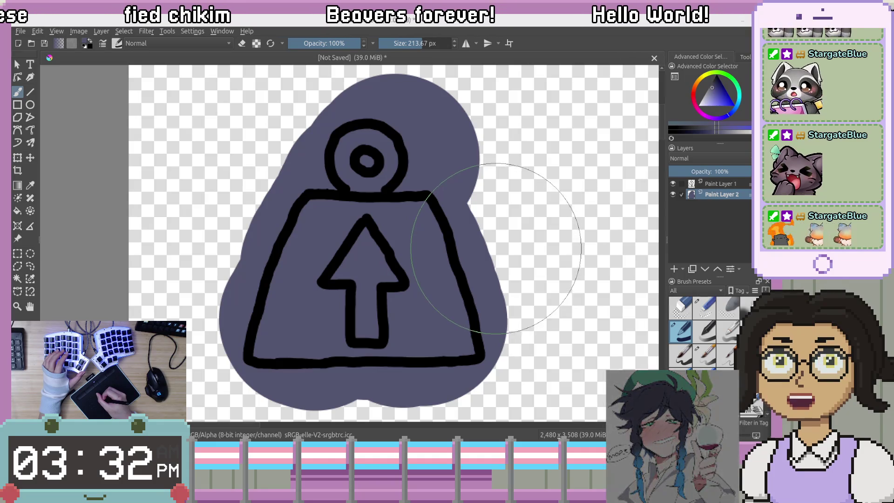
Erase the purple-grey blob's right side into an inward curve along the weight's right edge.
mouse_move(601, 273)
mouse_down()
mouse_move(497, 200)
mouse_move(512, 214)
mouse_up()
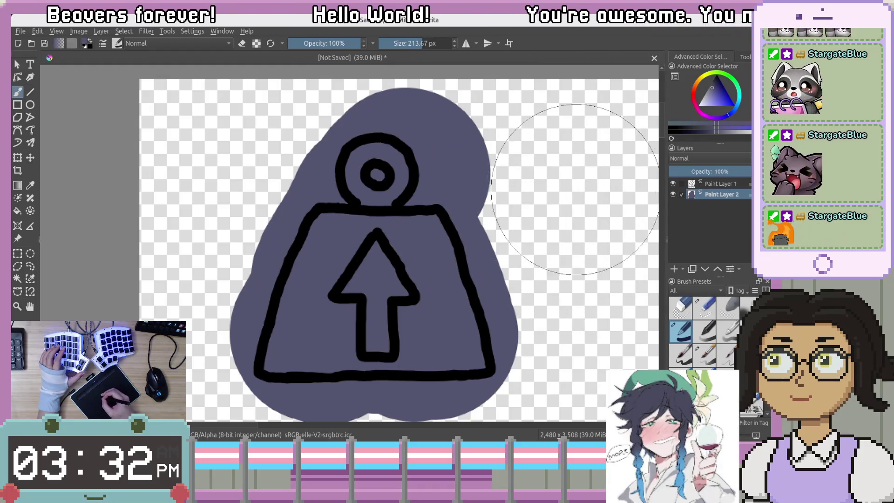
key(e)
mouse_move(535, 201)
mouse_down()
mouse_move(552, 266)
mouse_move(577, 303)
mouse_move(581, 382)
mouse_up()
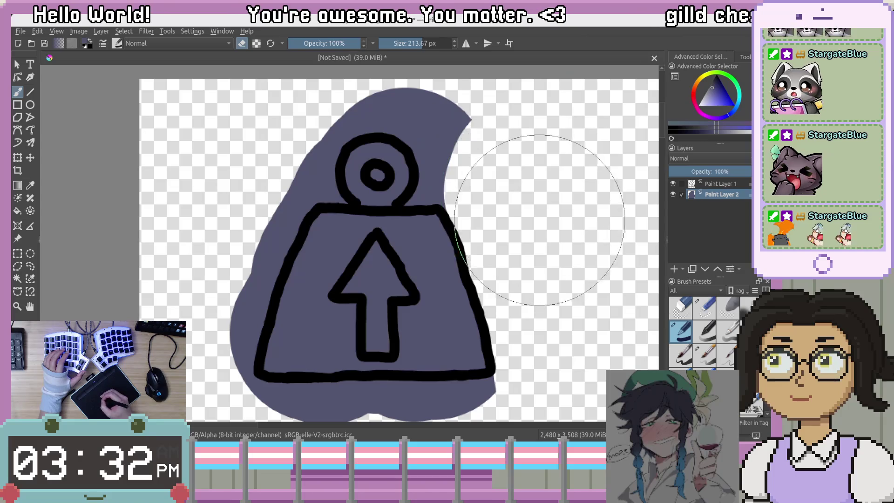
Shrink the eraser and trim fill overflow around the top circle and upper edges.
click(405, 43)
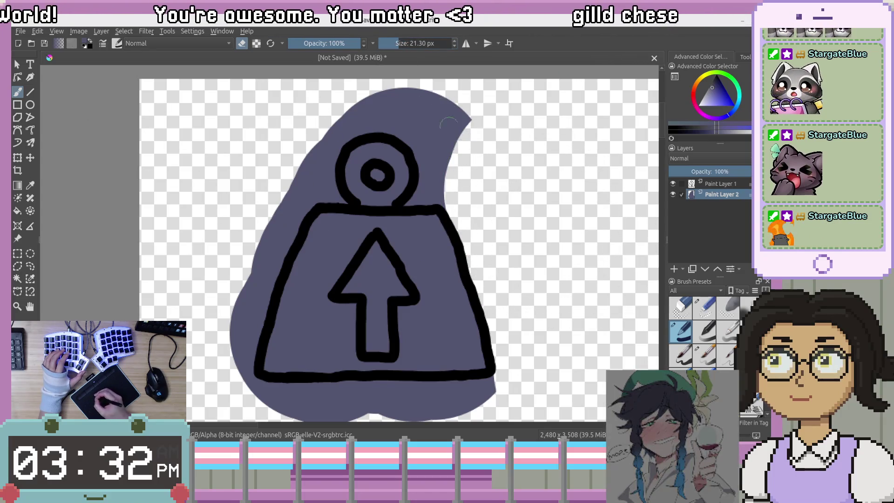
mouse_move(466, 119)
mouse_down()
mouse_move(447, 173)
mouse_move(442, 140)
mouse_move(414, 201)
mouse_up()
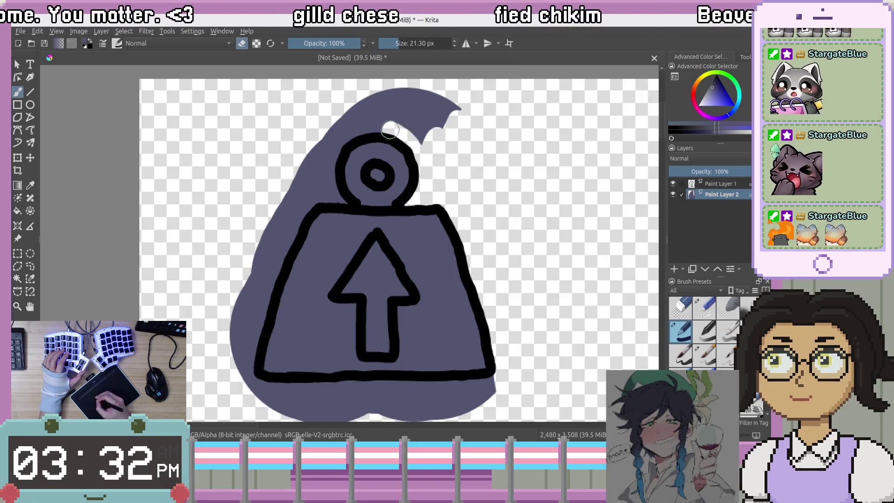
mouse_move(361, 119)
mouse_down()
mouse_move(413, 102)
mouse_move(471, 106)
mouse_up()
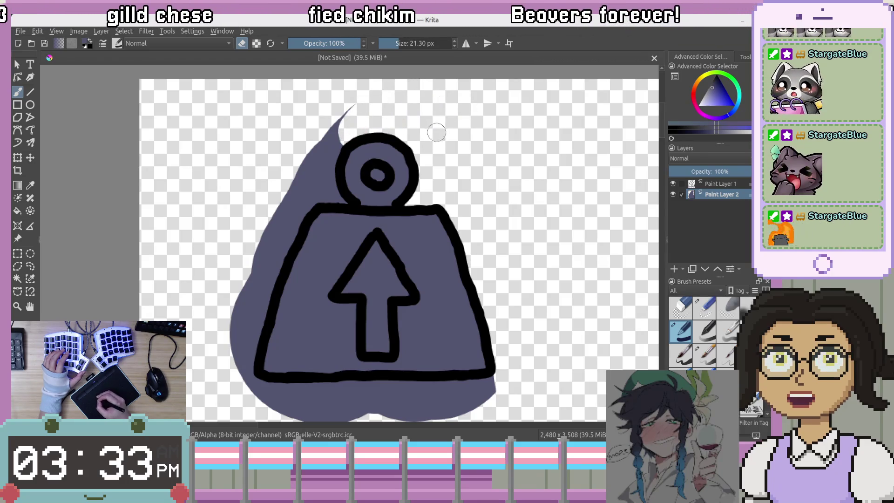
drag(357, 114, 302, 195)
mouse_move(272, 240)
mouse_down()
mouse_move(286, 205)
mouse_move(245, 303)
mouse_move(235, 354)
mouse_move(246, 343)
mouse_move(246, 363)
mouse_move(279, 247)
mouse_move(328, 179)
mouse_move(333, 198)
mouse_move(330, 181)
mouse_up()
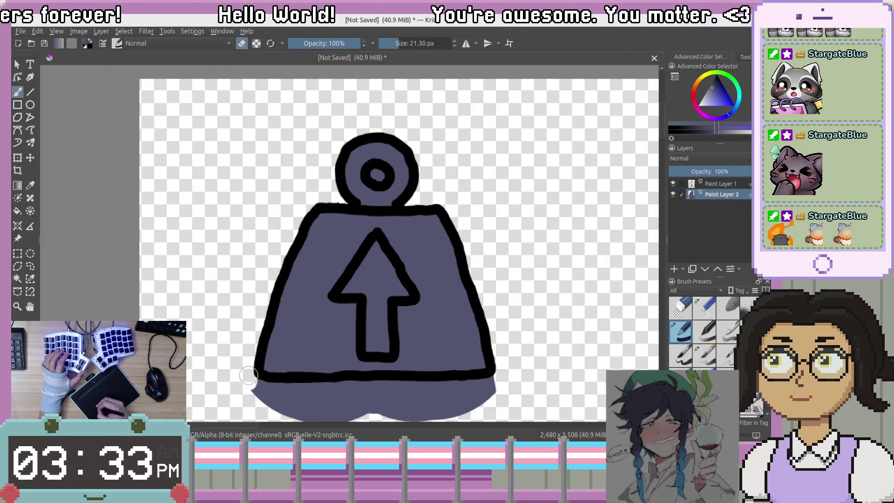
Erase the fill band spilling below the weight's bottom outline.
drag(259, 392, 523, 379)
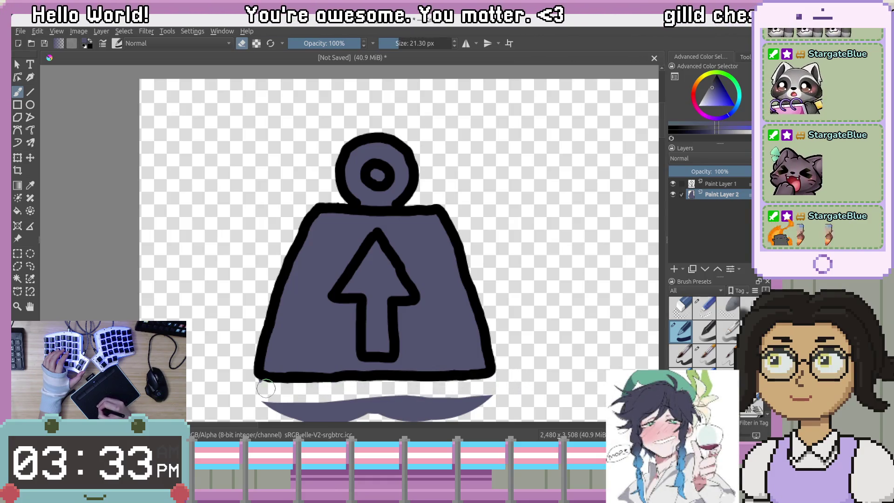
mouse_move(261, 388)
mouse_down()
mouse_move(395, 406)
mouse_move(494, 403)
mouse_move(298, 418)
mouse_up()
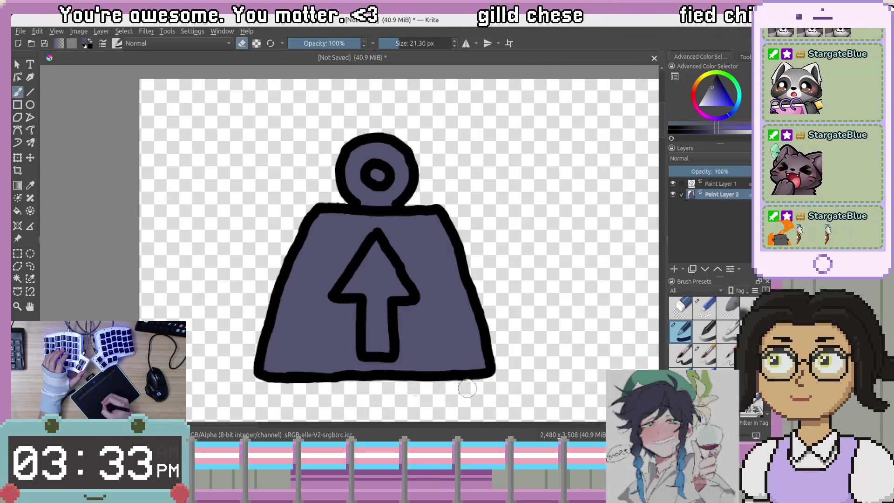
mouse_move(560, 180)
mouse_down()
mouse_move(499, 173)
mouse_move(415, 138)
mouse_up()
Rename the fill layer Backgrounds and the line-art layer Weight.
double_click(722, 196)
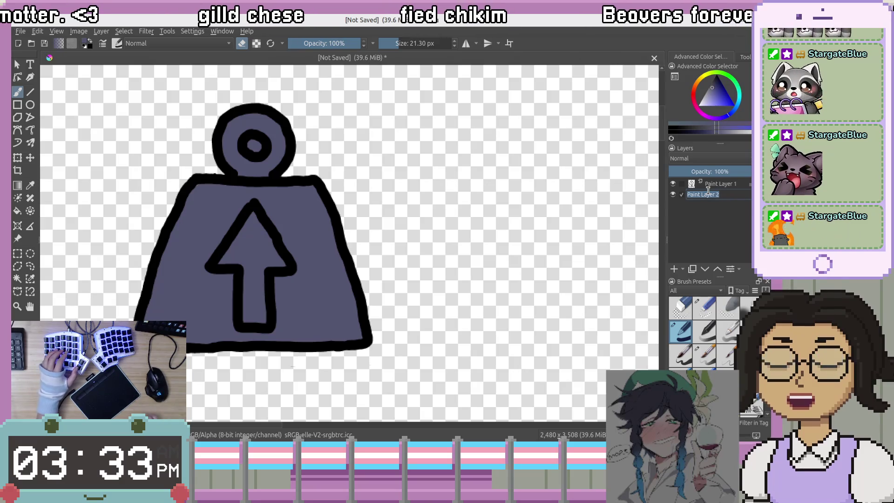
key(BackSpace)
text(ack)
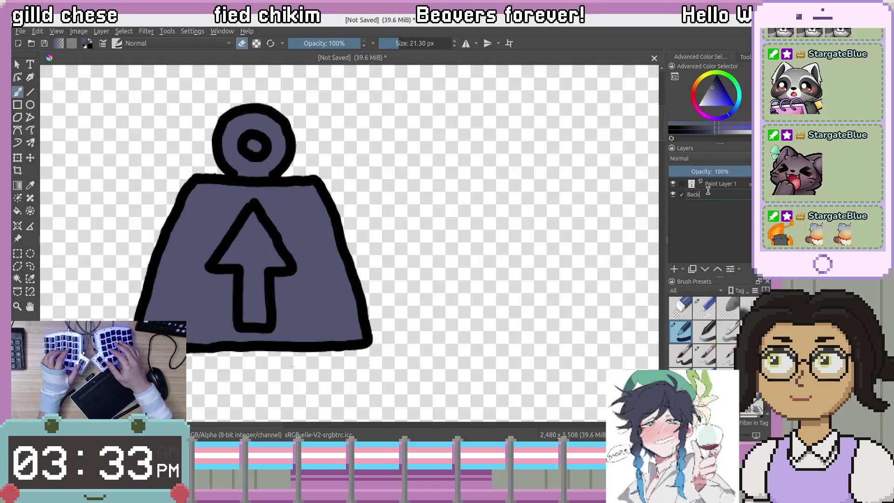
text(grounds)
key(Up)
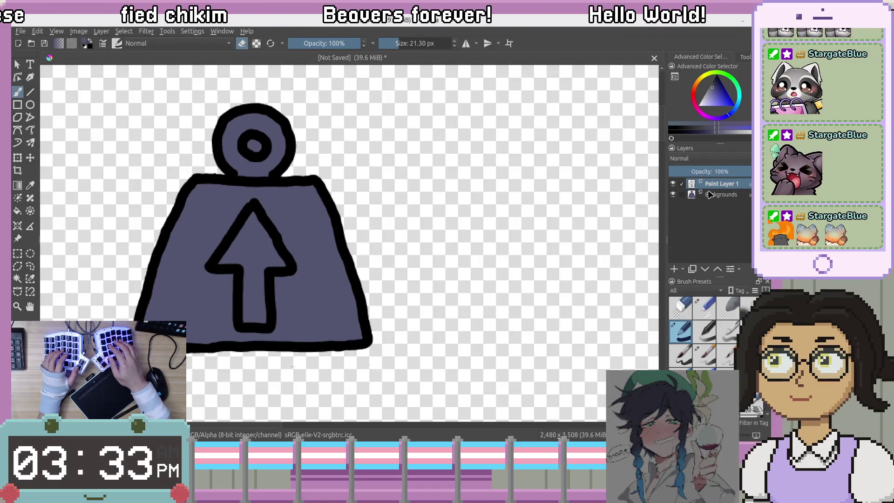
key(shift+Left)
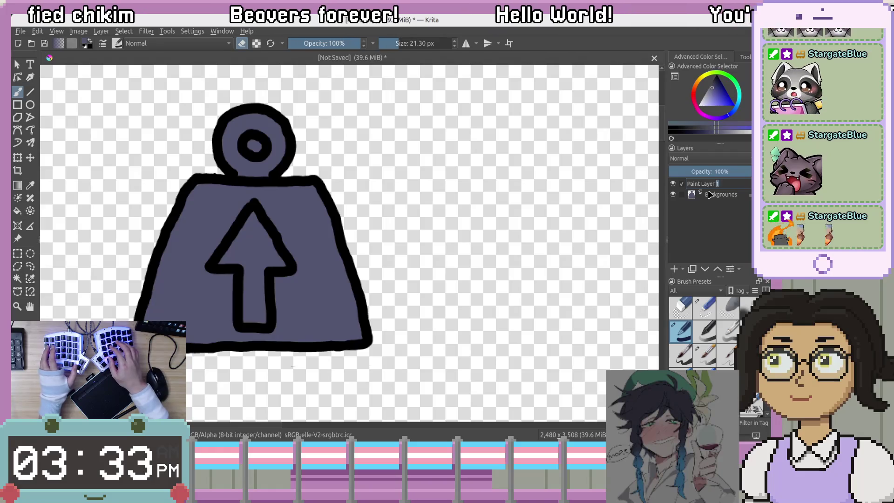
text(Wek)
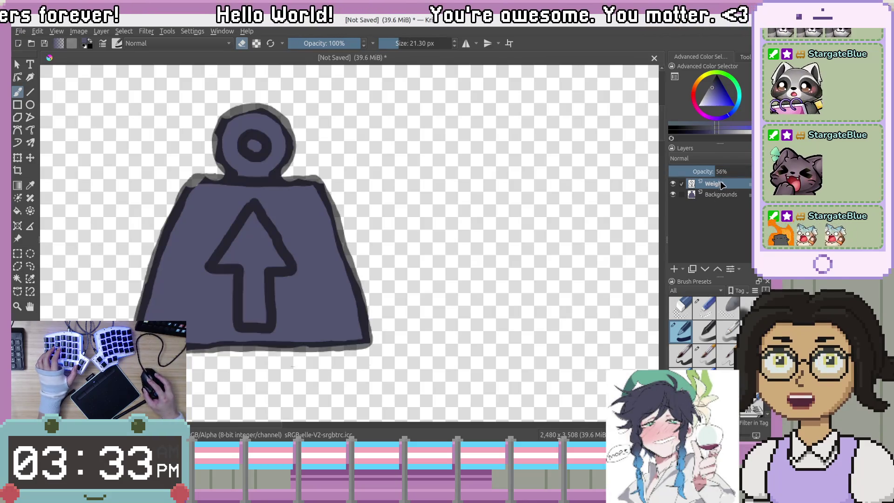
Restore the Weight layer to 100% opacity and Quick Group it with Backgrounds.
drag(717, 171, 750, 171)
right_click(728, 199)
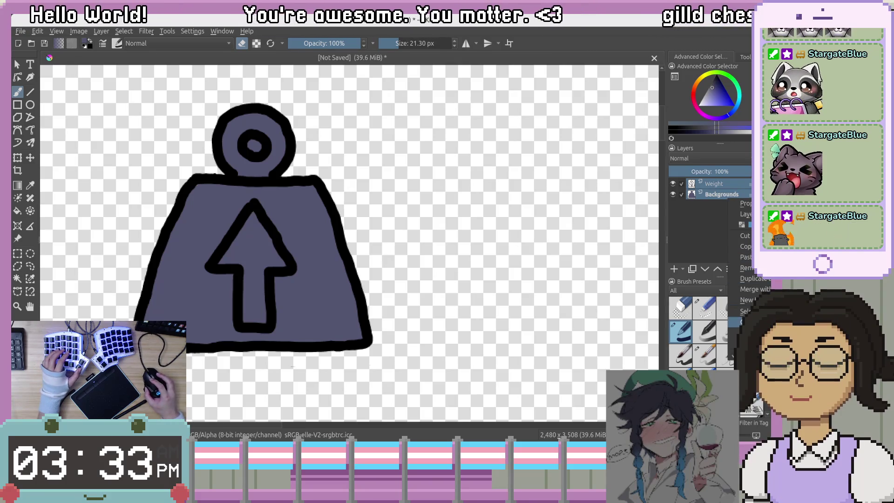
click(744, 321)
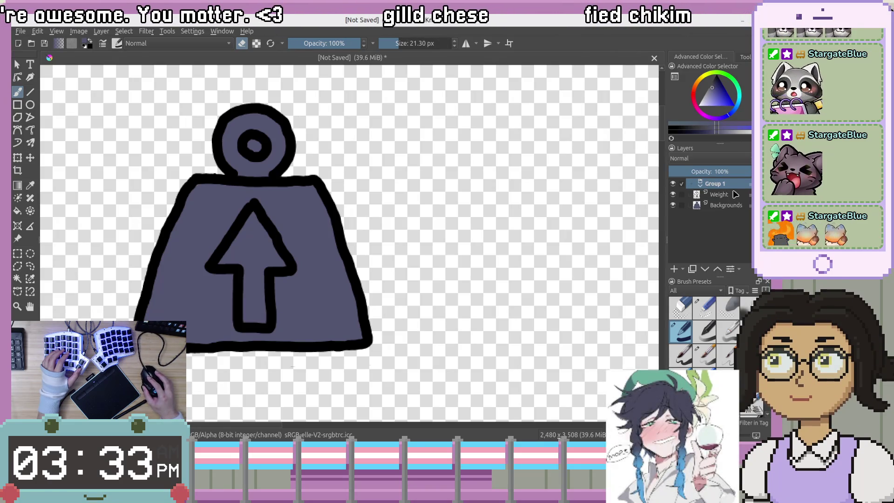
Rename Group 1 to 'Heavy' and select the Backgrounds layer.
key(F2)
text(We)
key(BackSpace)
key(BackSpace)
text(Heavy)
key(Return)
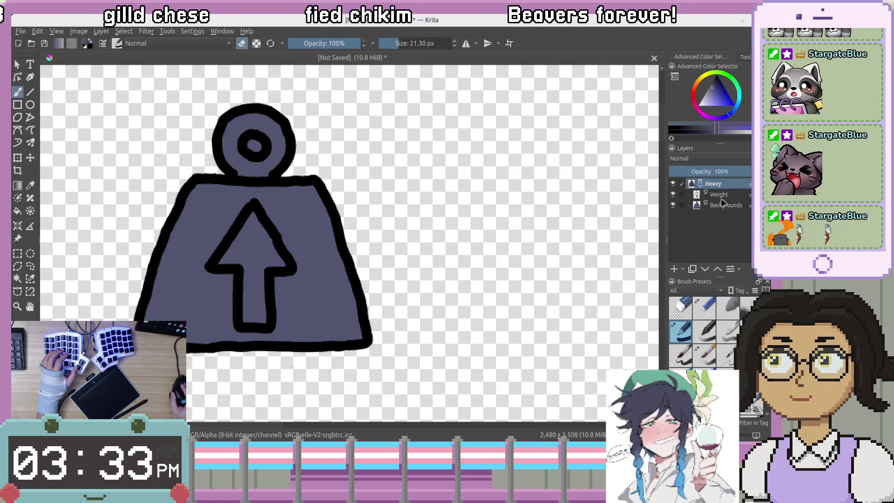
click(722, 205)
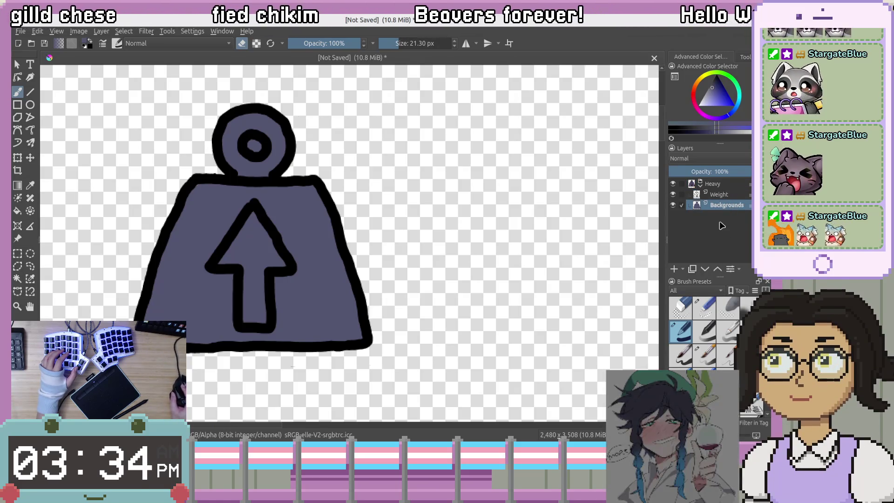
scroll(410, 126, down, 2)
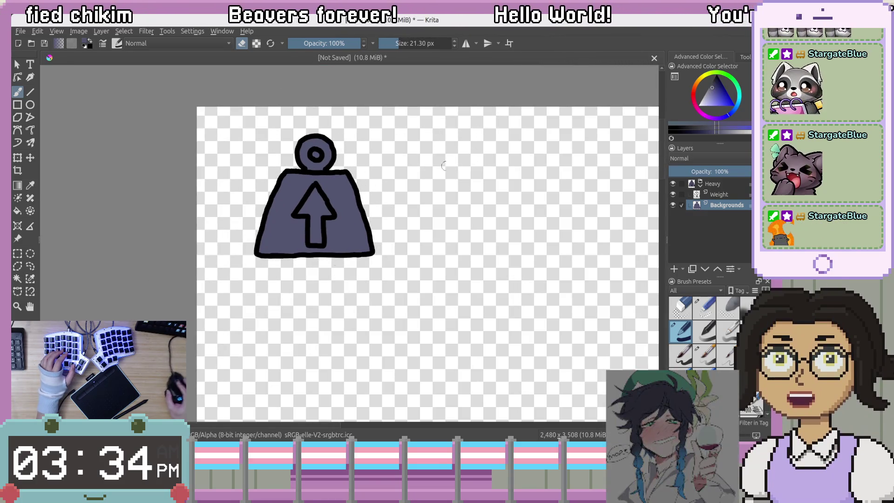
Select the Heavy group's drawing and move it into the canvas's top-left corner.
key(Page_Up)
key(Page_Up)
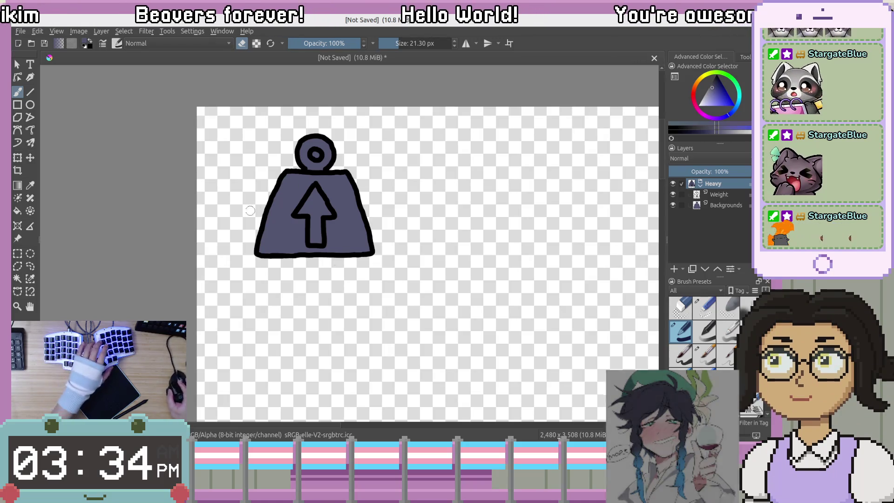
mouse_move(198, 119)
mouse_down()
mouse_move(443, 230)
mouse_move(442, 275)
mouse_up()
click(30, 157)
drag(369, 218, 319, 202)
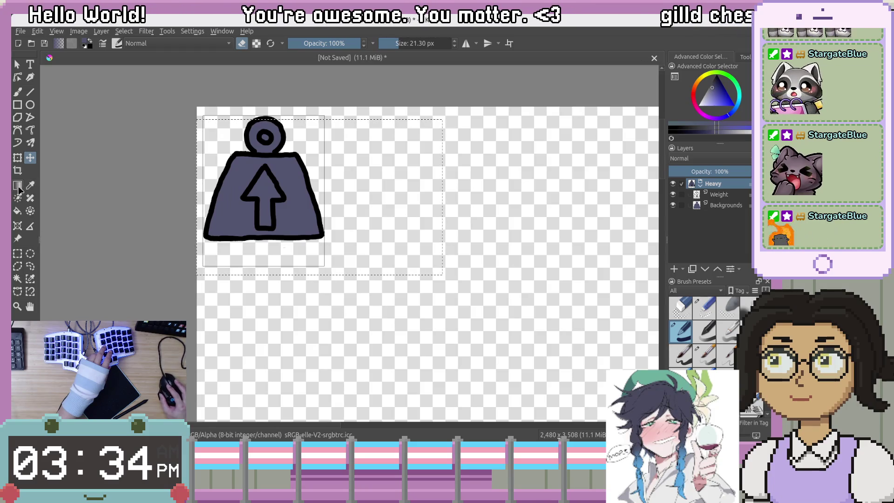
drag(248, 197, 248, 195)
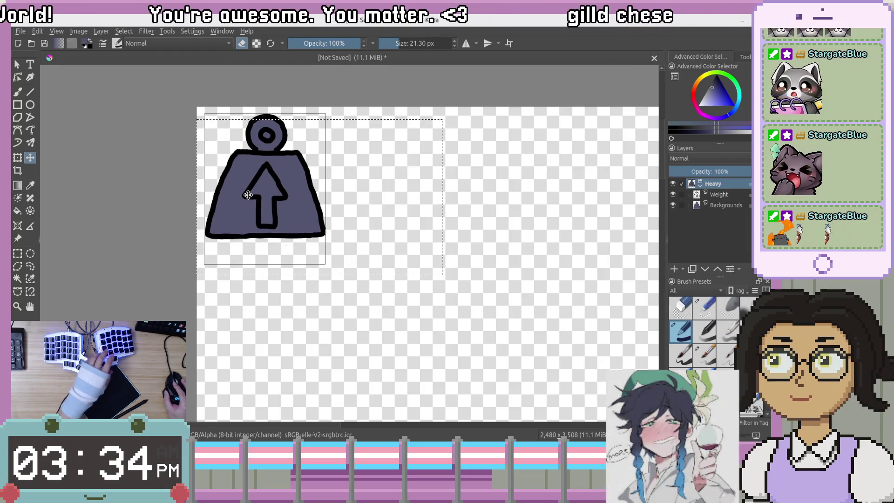
Drop the rectangular selection and pan to show the canvas corner.
click(17, 66)
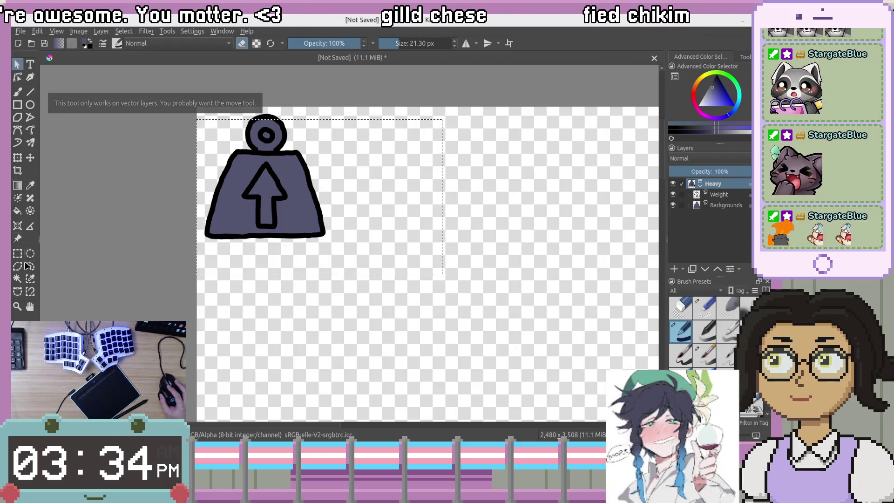
click(17, 254)
click(512, 225)
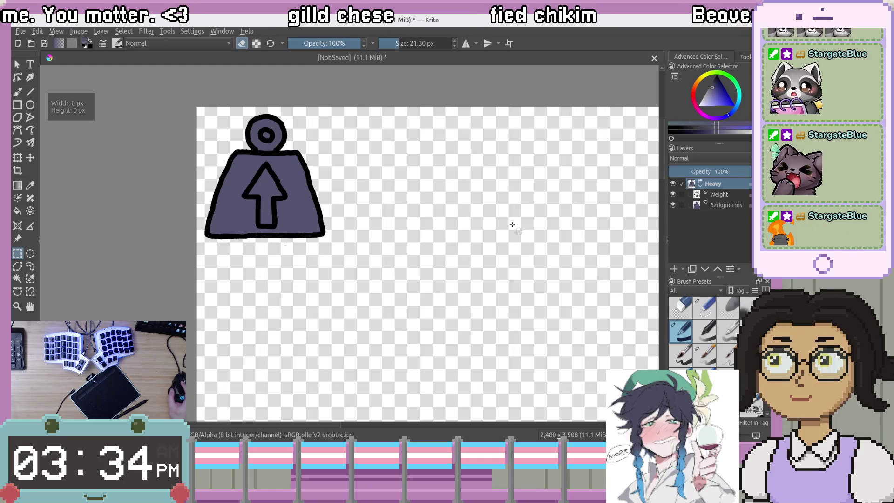
mouse_move(430, 171)
mouse_down()
mouse_move(451, 204)
mouse_move(323, 184)
mouse_move(342, 153)
mouse_move(359, 194)
mouse_up()
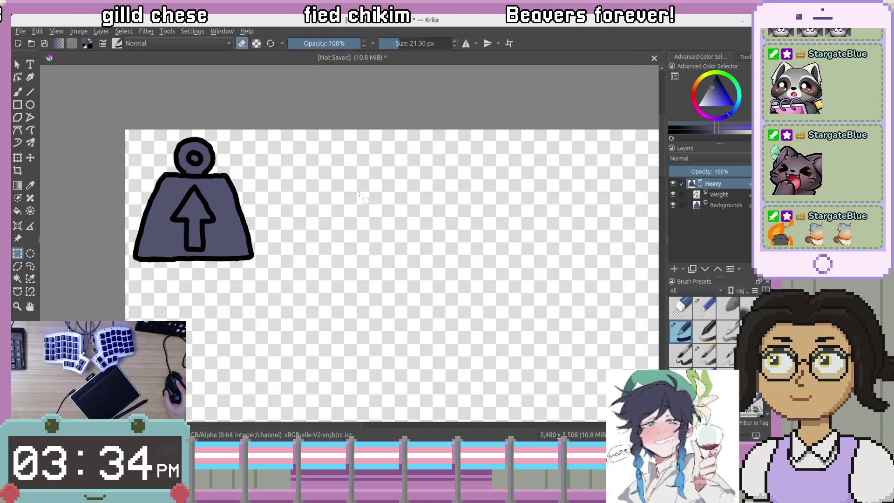
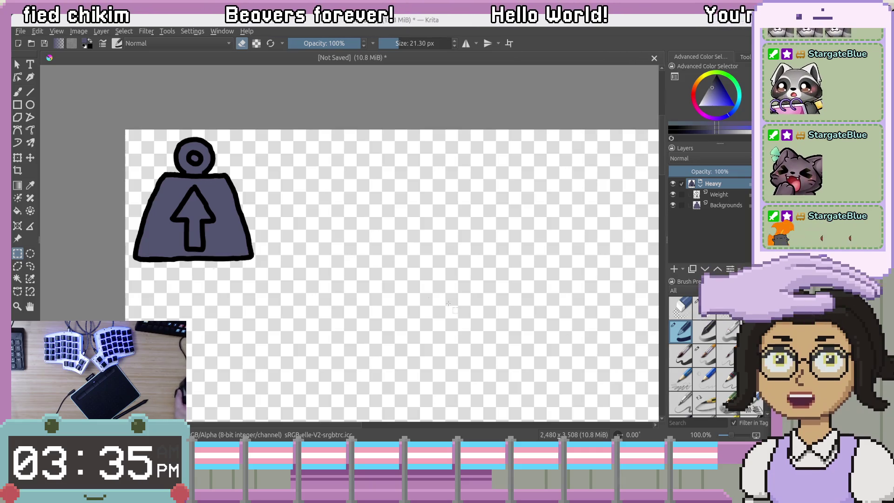
Zoom in on the arrow drawing and add a new paint layer above Weight.
scroll(120, 228, up, 4)
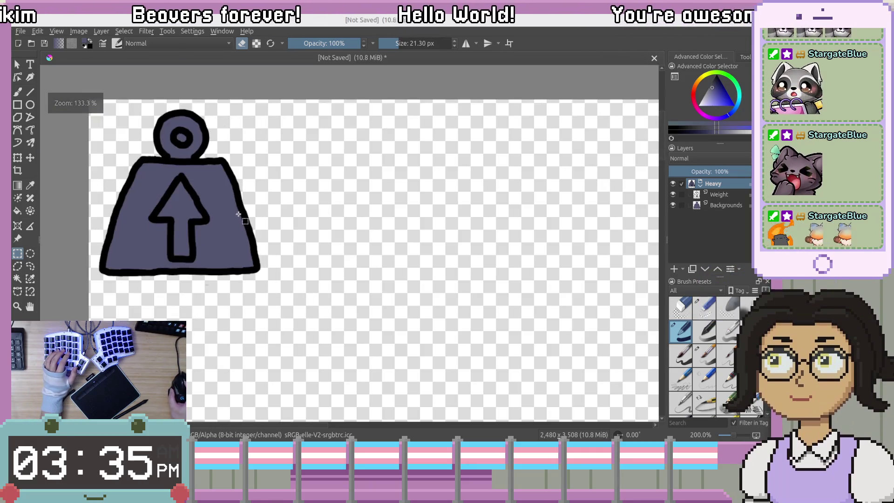
scroll(214, 243, up, 2)
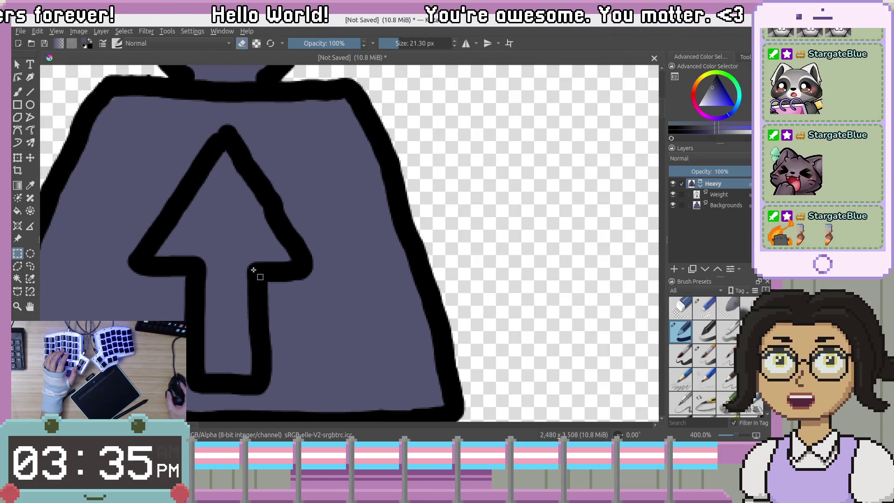
drag(300, 249, 355, 226)
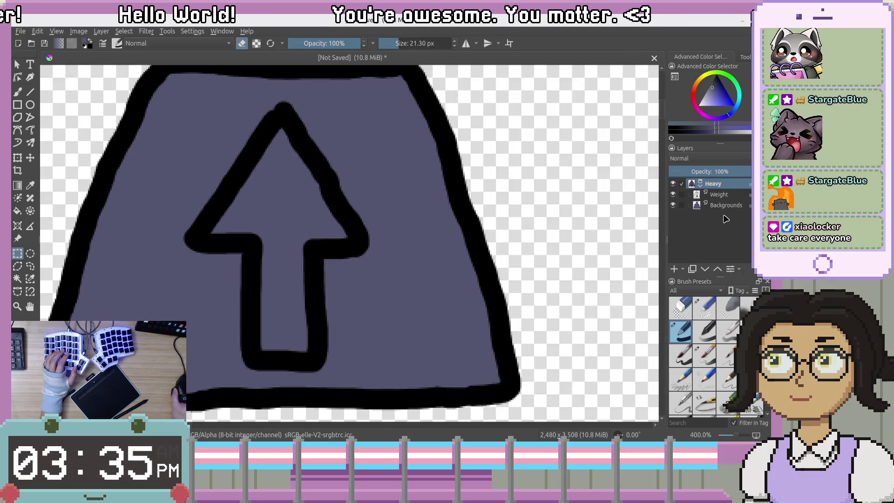
right_click(719, 195)
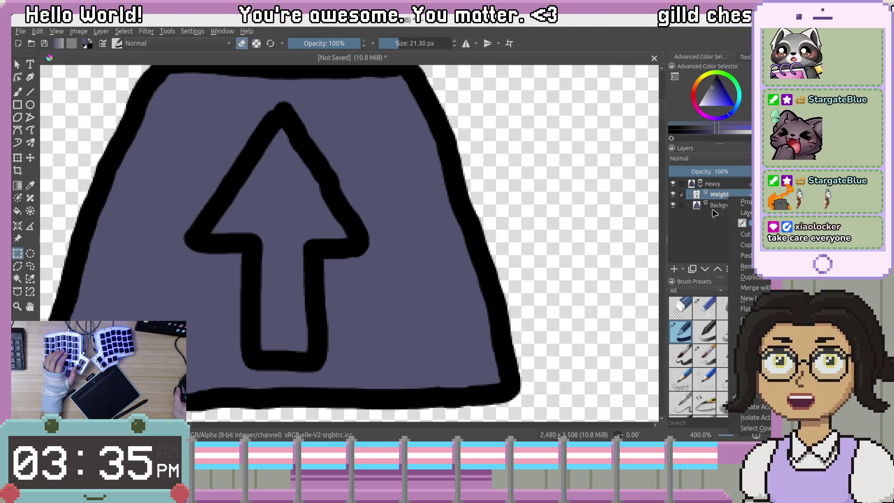
key(Escape)
click(674, 269)
Name the new layer Arrow, then make the Weight layer active again.
double_click(724, 194)
text(Icon)
key(Return)
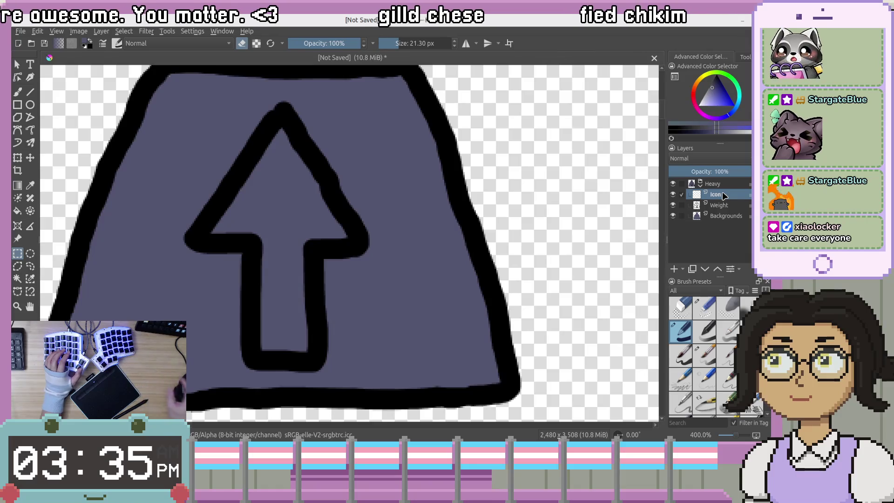
double_click(727, 195)
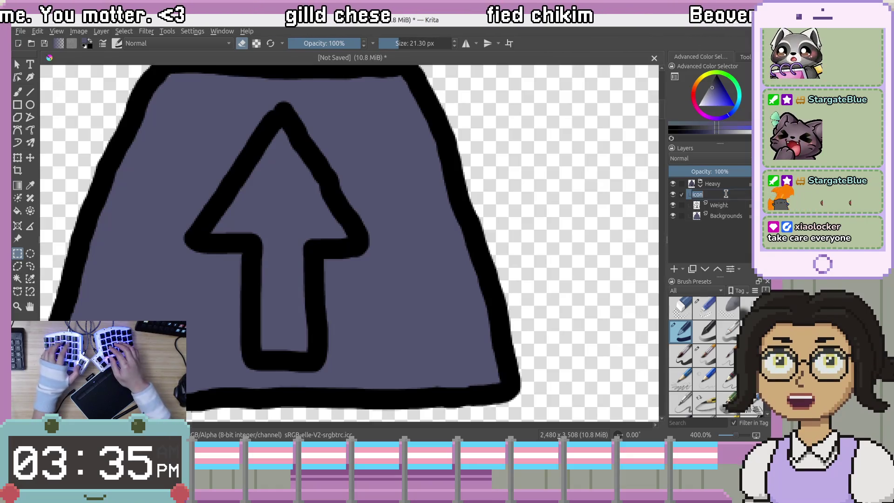
text(Arrow)
key(Return)
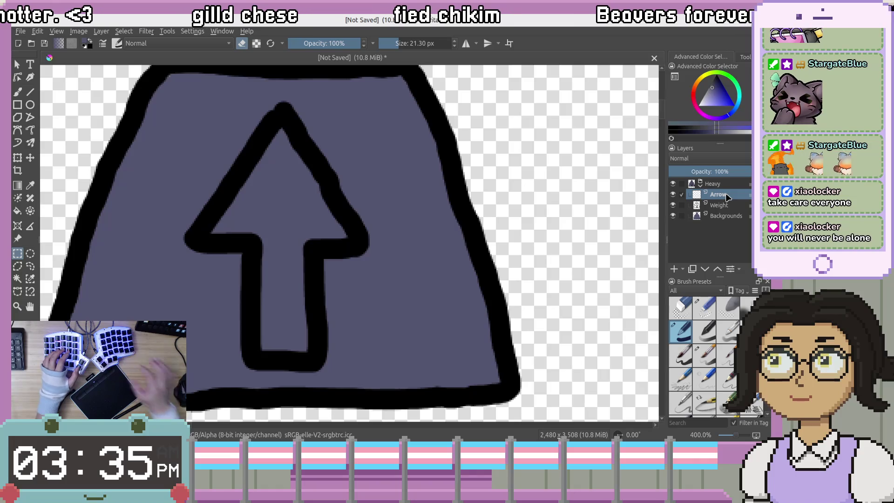
click(721, 205)
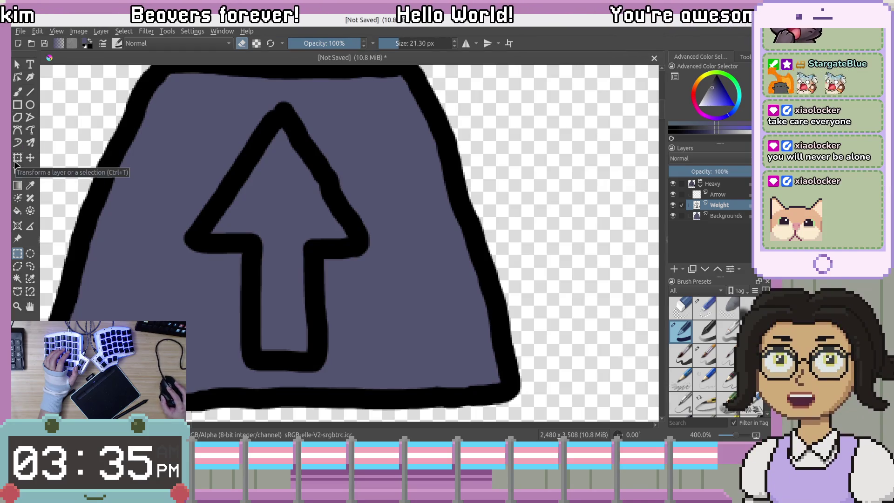
Cut the arrow out of the Weight layer and paste it as a separate layer.
mouse_move(182, 93)
mouse_down()
mouse_move(348, 295)
mouse_move(377, 383)
mouse_move(382, 378)
mouse_up()
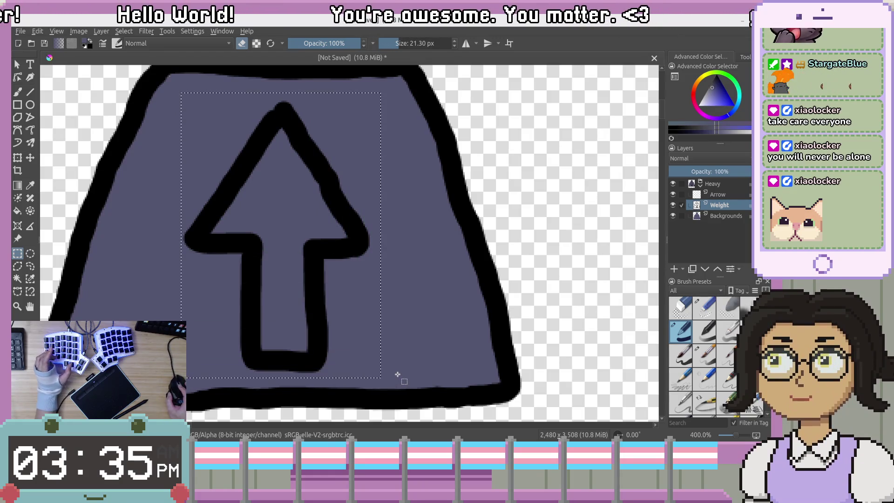
key(Delete)
click(739, 196)
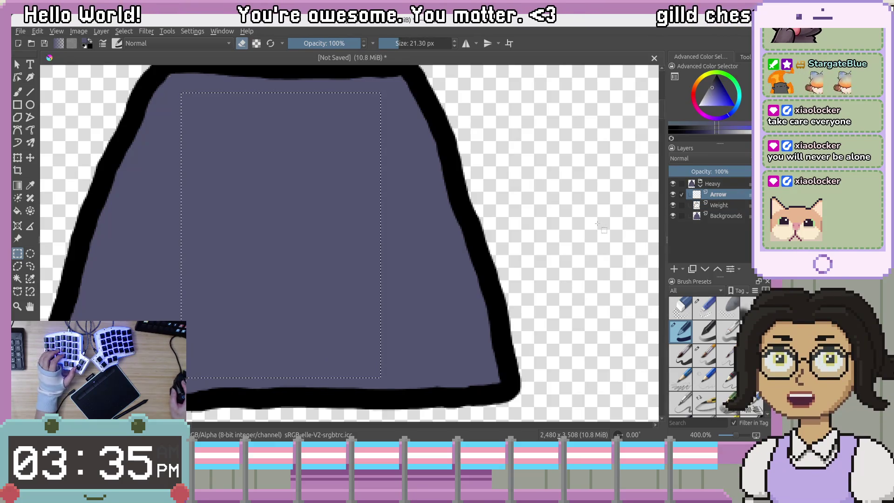
key(ctrl+v)
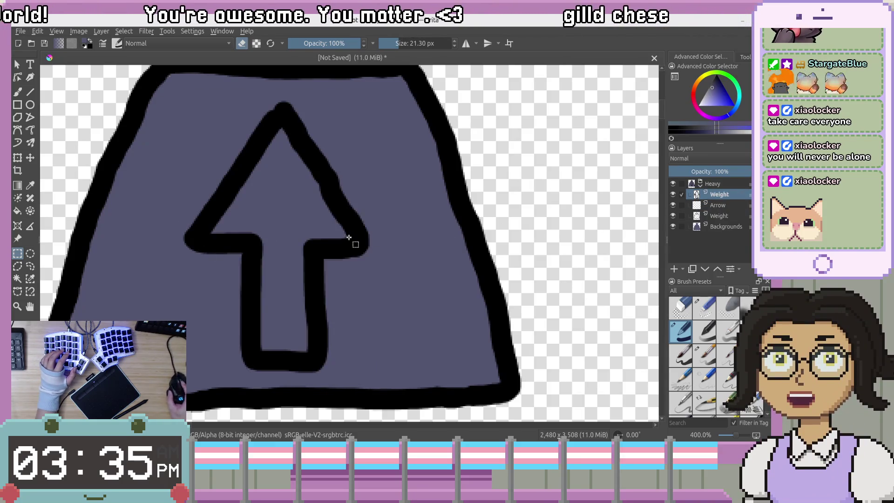
scroll(419, 233, left, 3)
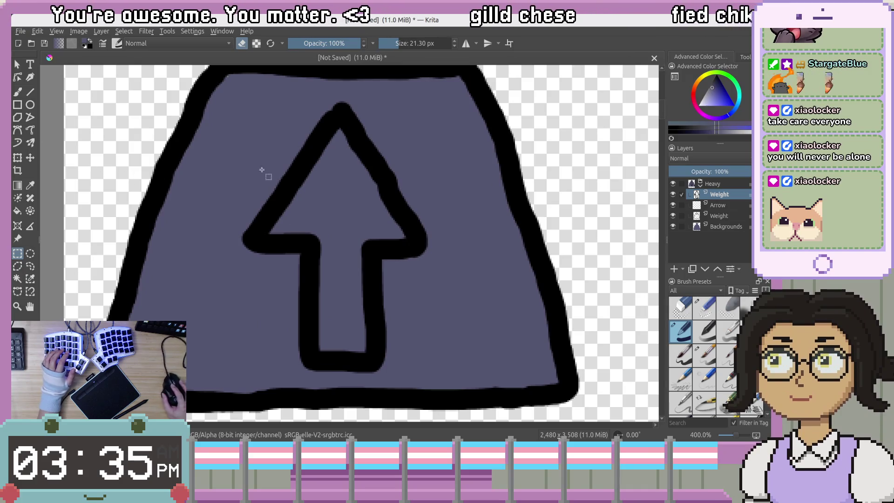
click(723, 207)
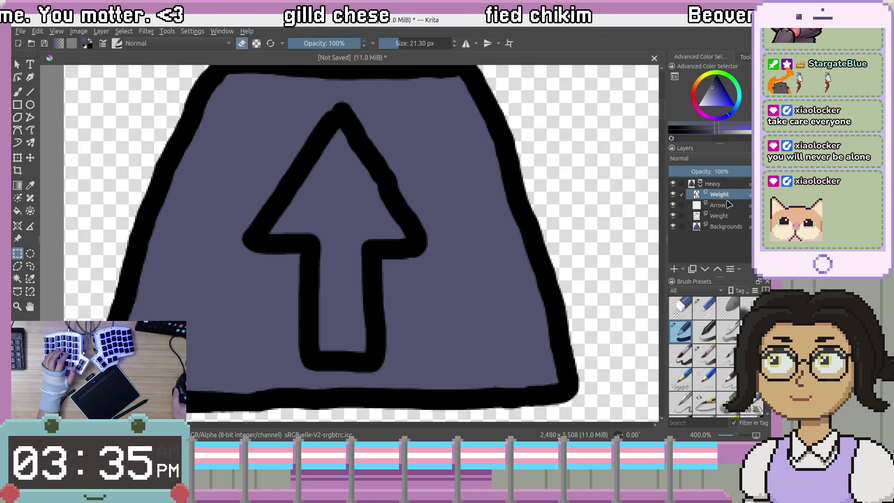
click(730, 196)
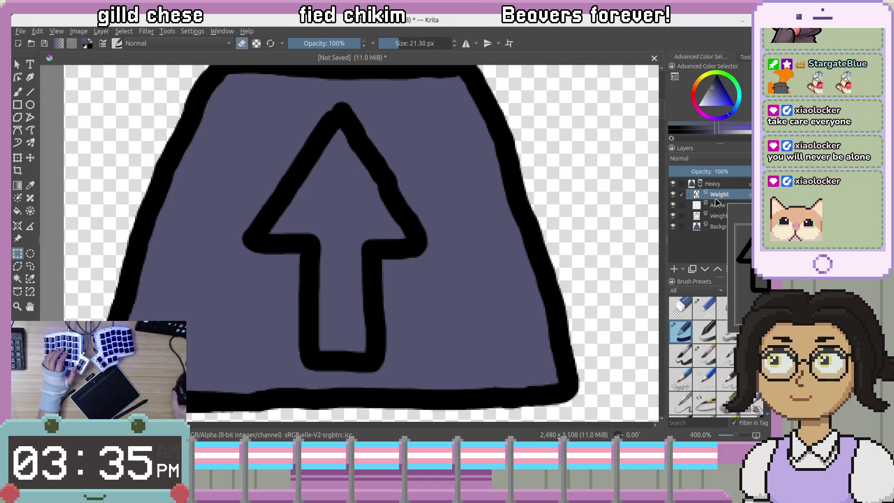
key(Delete)
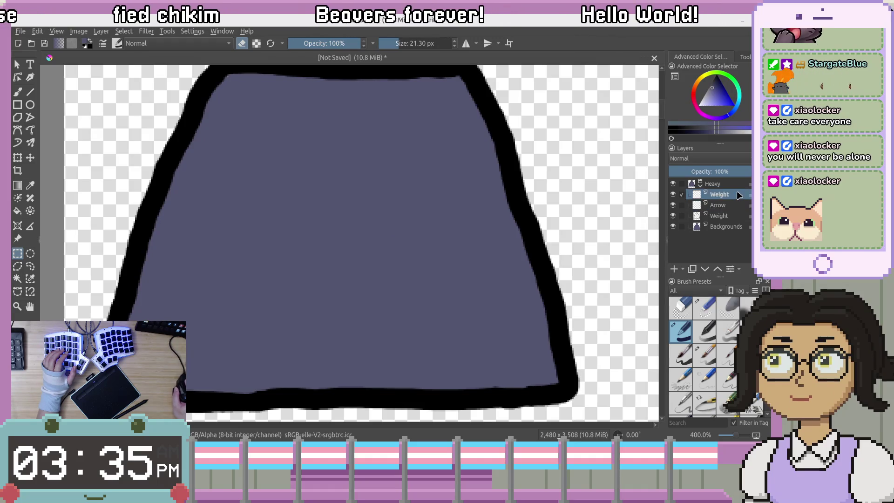
key(ctrl+z)
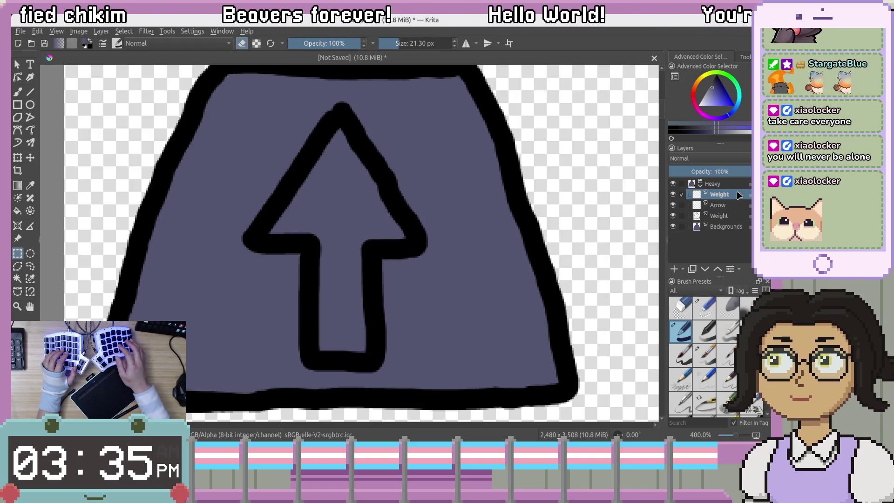
Delete the empty Arrow layer, keeping the pasted arrow layer above Weight.
right_click(740, 195)
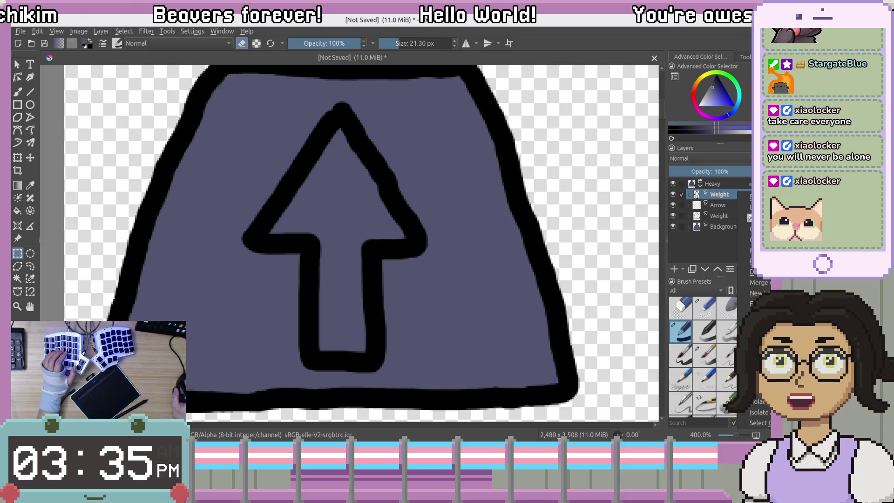
click(698, 260)
click(739, 216)
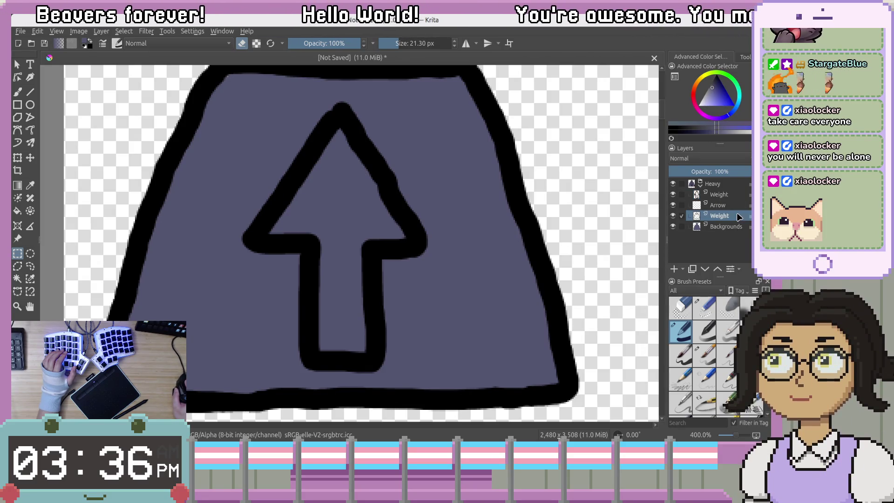
click(739, 196)
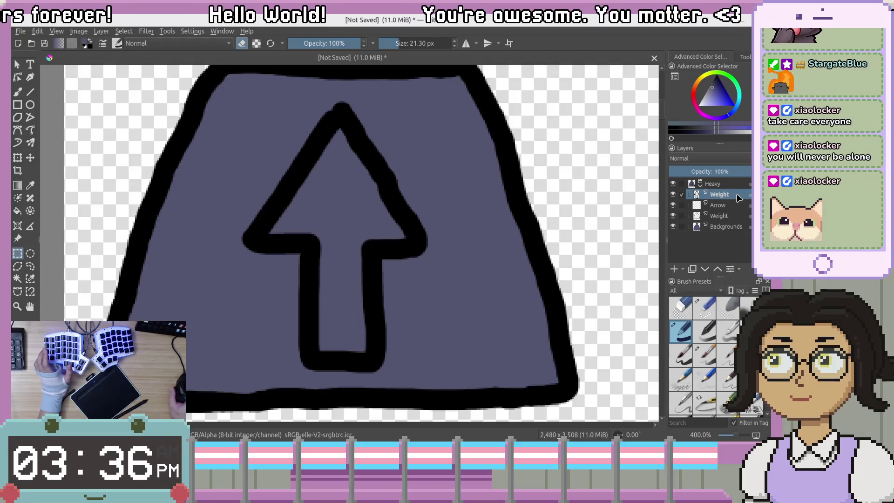
right_click(739, 197)
click(729, 205)
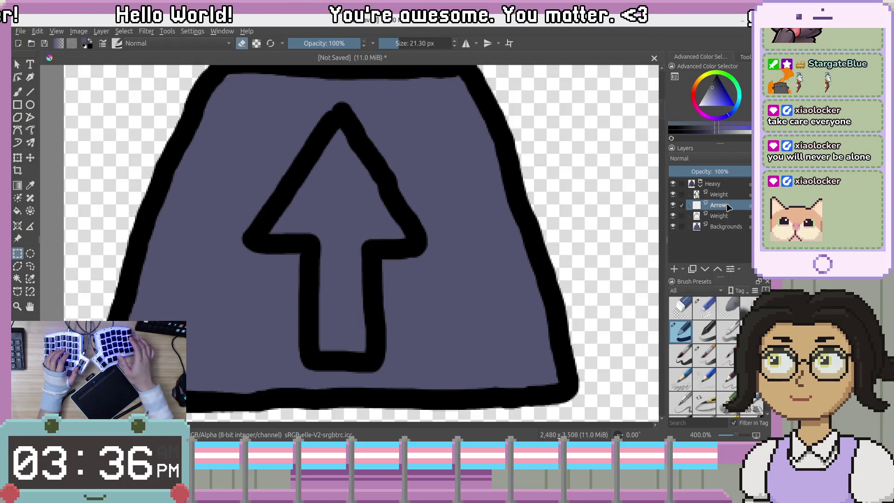
key(shift+Delete)
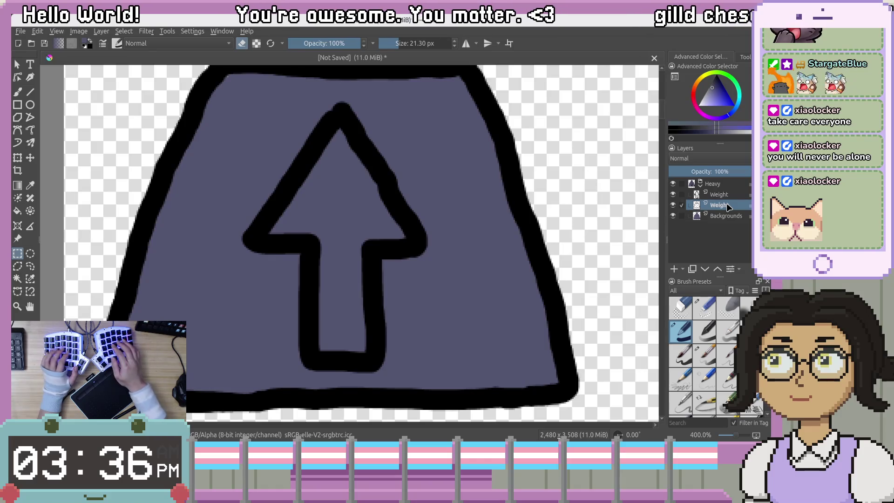
Rename the pasted arrow layer to Arrow.
key(Page_Up)
key(F2)
text(Arro)
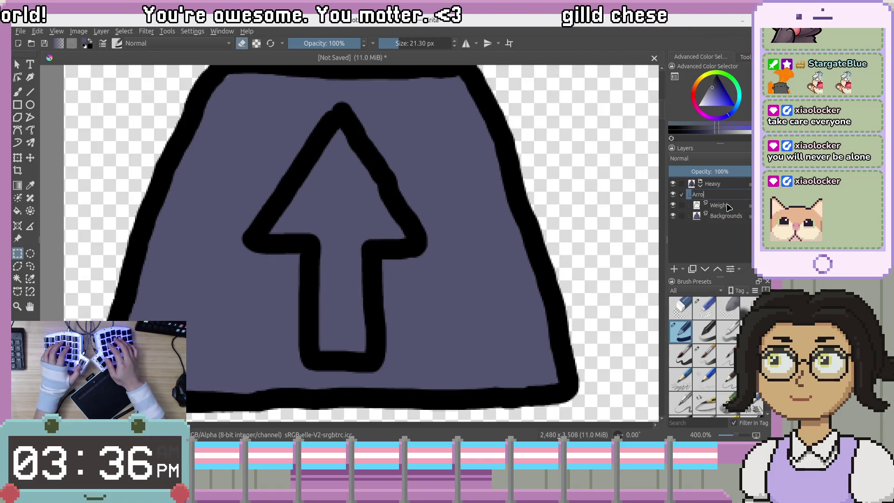
text(w)
key(Return)
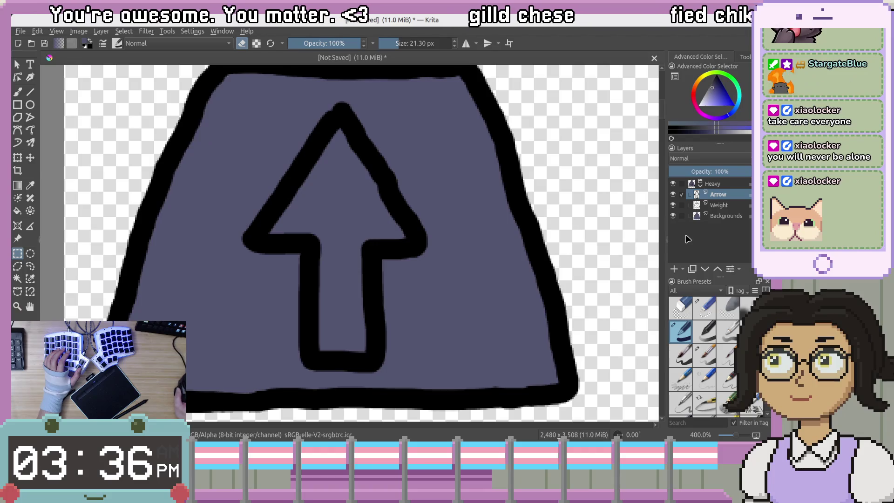
drag(403, 239, 416, 218)
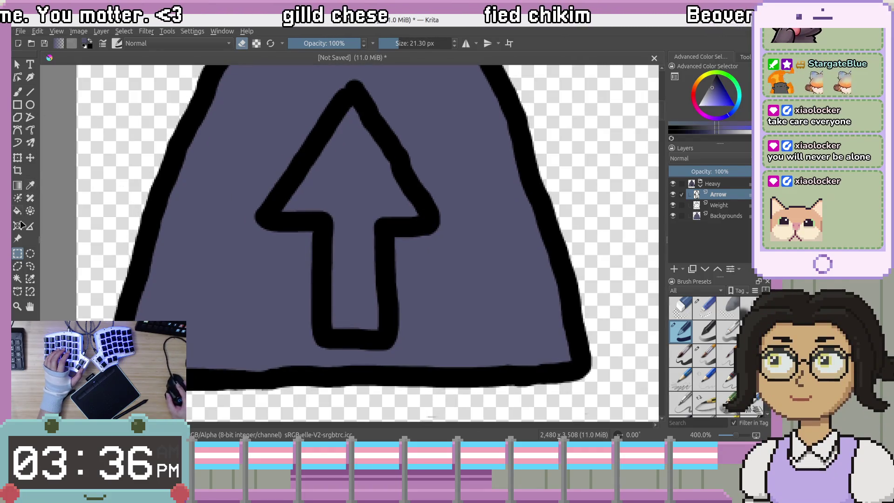
Switch to the Freehand Brush and pick yellow from the pop-up palette's colour triangle.
click(19, 92)
drag(362, 166, 422, 194)
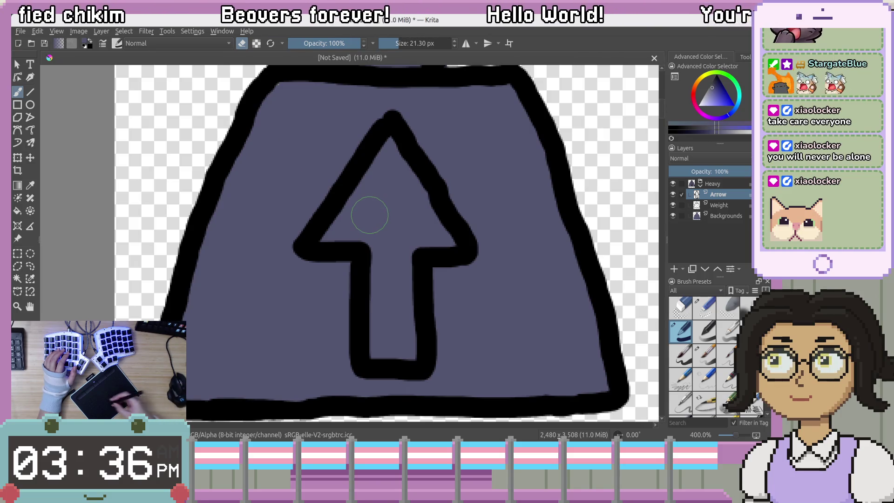
right_click(410, 214)
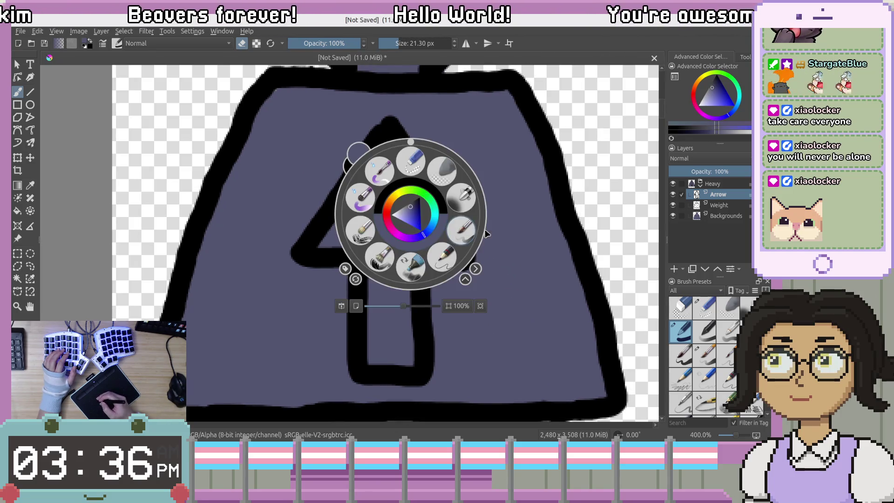
mouse_move(404, 219)
mouse_down()
mouse_move(388, 233)
mouse_move(396, 201)
mouse_move(410, 212)
mouse_up()
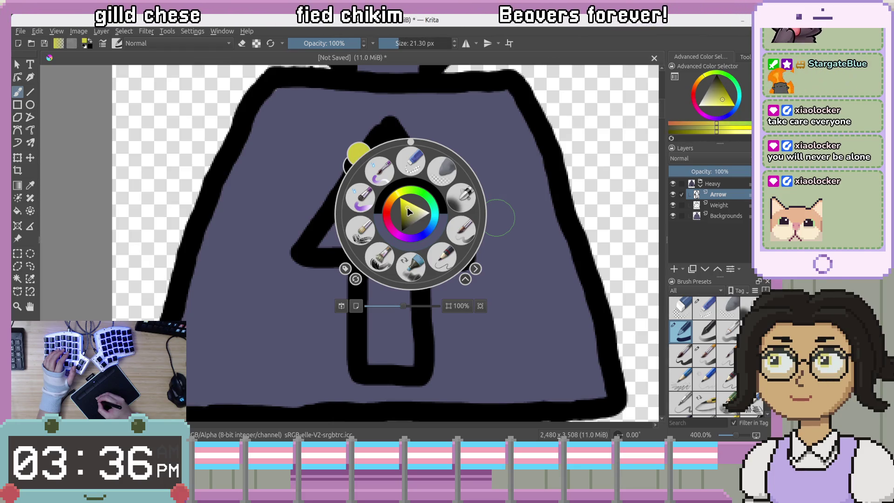
click(516, 261)
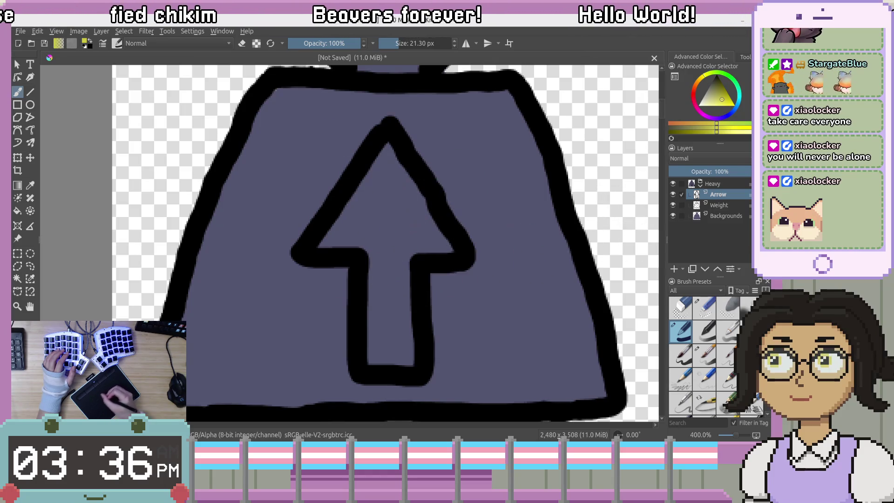
Rename the layers to Weight Outline, Weight Color and Arrow Outline.
click(720, 205)
key(F2)
text(WeightO)
key(BackSpace)
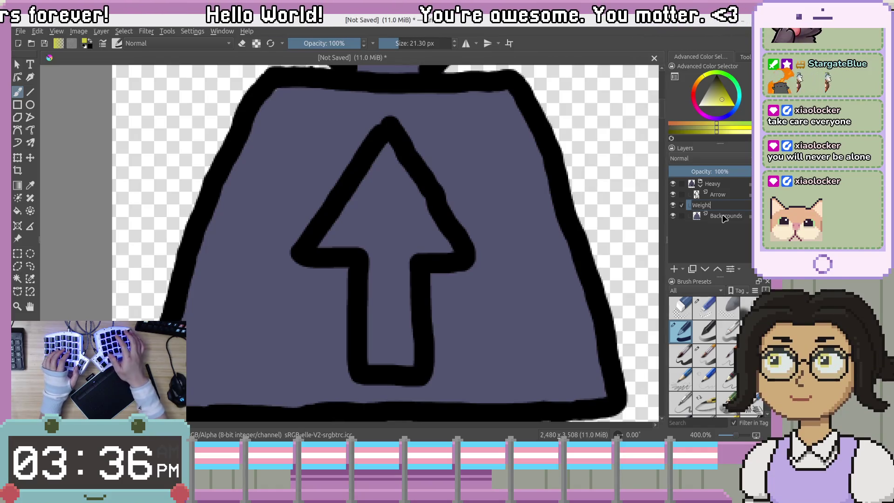
text(Outl...)
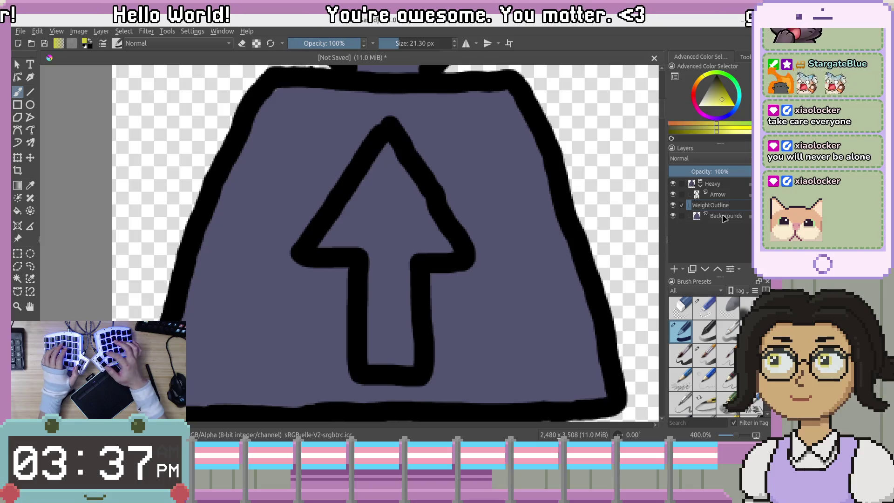
double_click(723, 216)
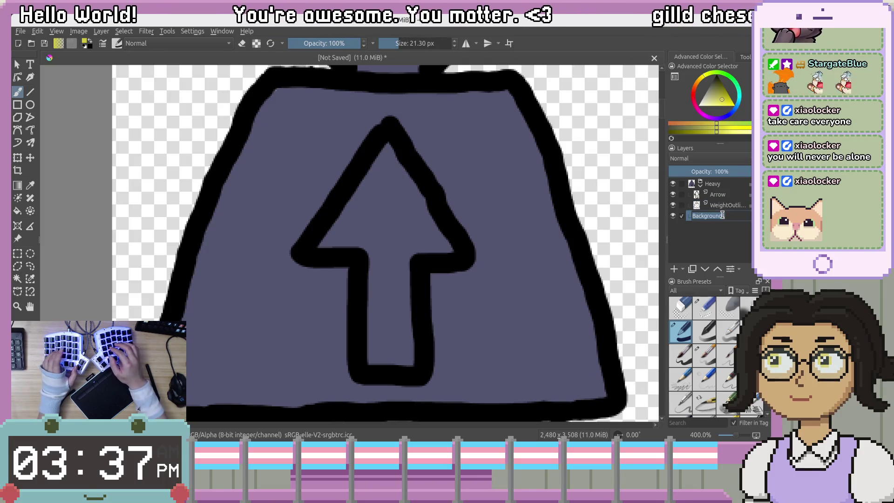
text(W)
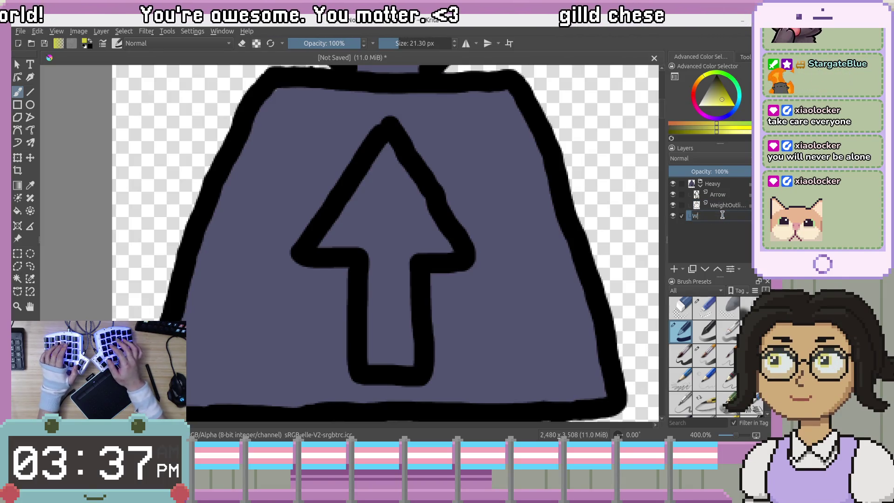
text(eightClo)
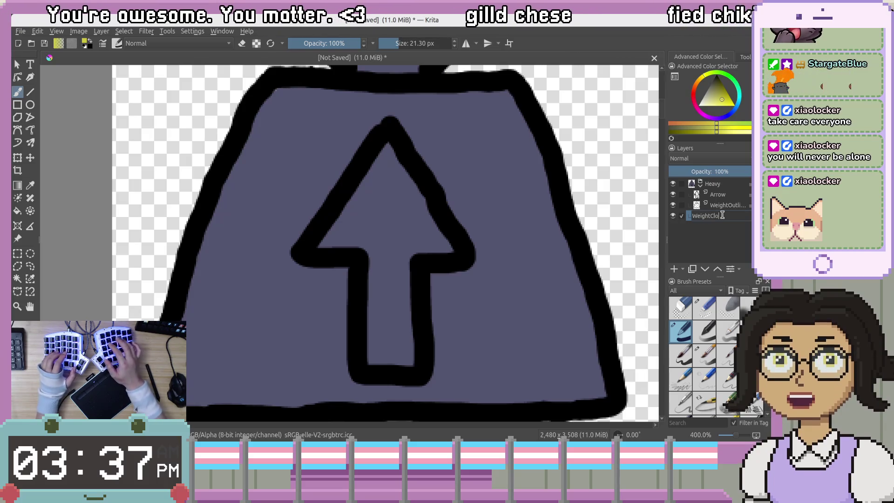
key(BackSpace)
text(olor)
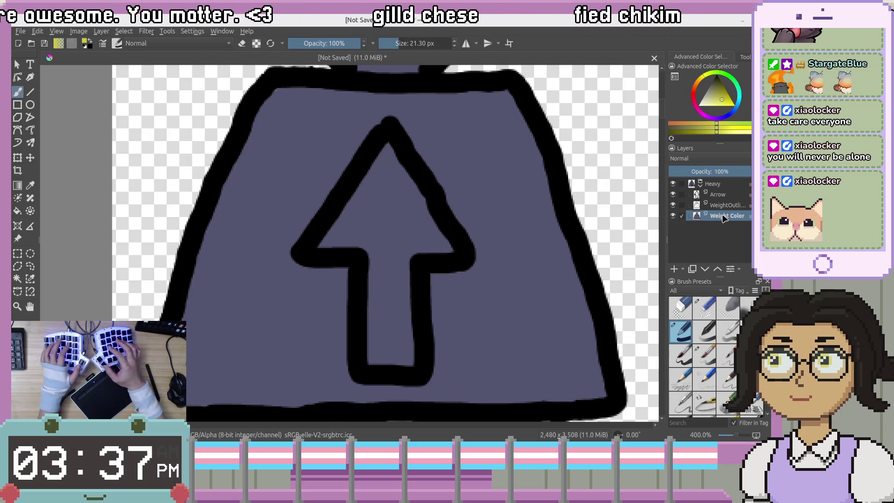
key(Up)
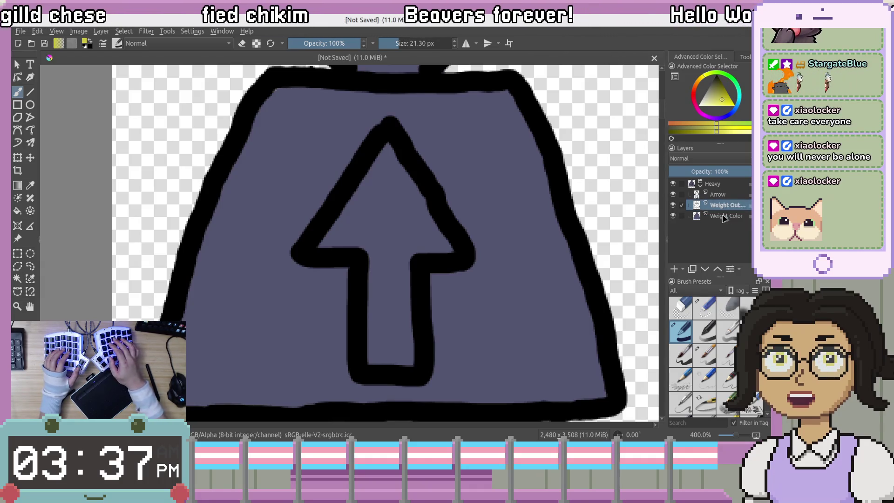
key(Up)
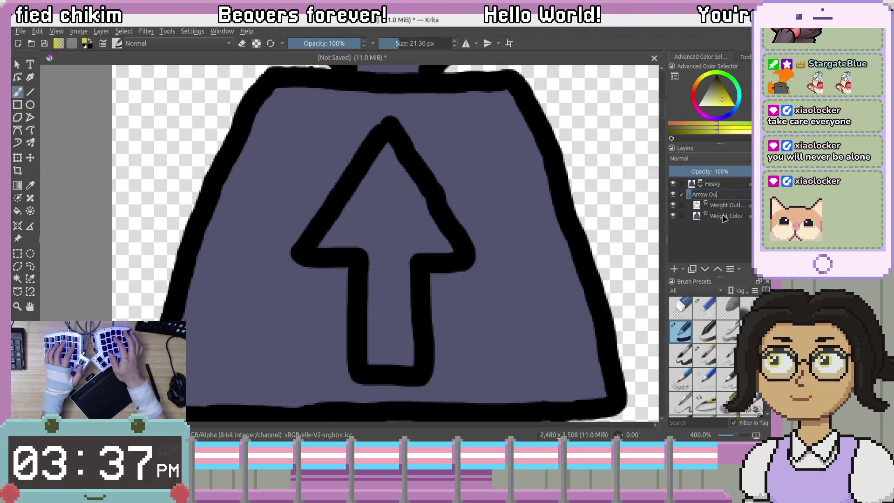
key(BackSpace)
key(BackSpace)
text(Lin)
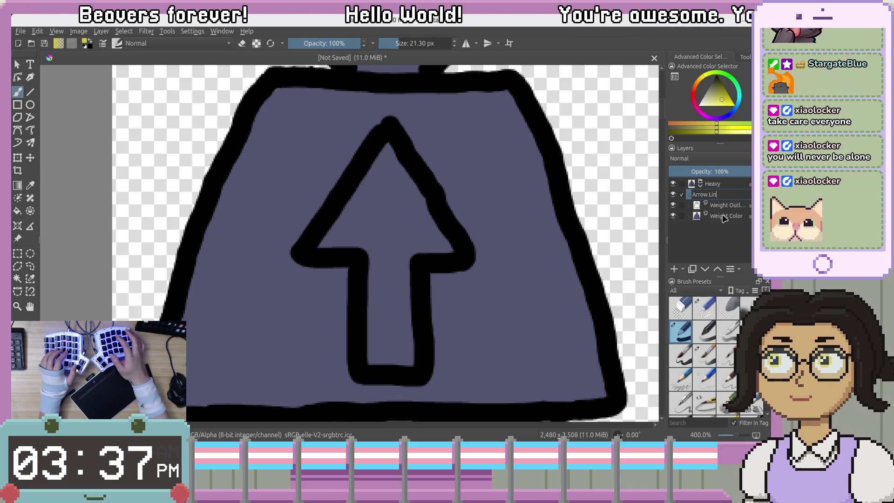
key(BackSpace)
key(BackSpace)
key(BackSpace)
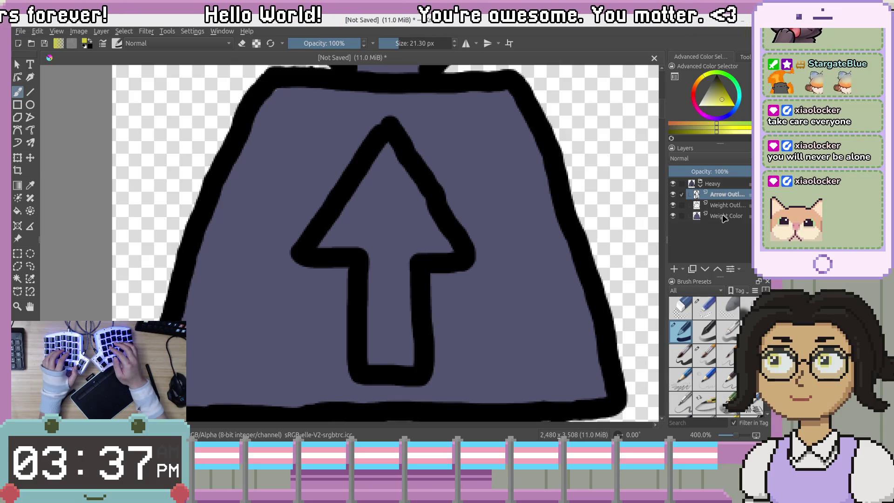
Add a new layer named Arrow Color and paint a first yellow stroke in the arrow.
click(673, 269)
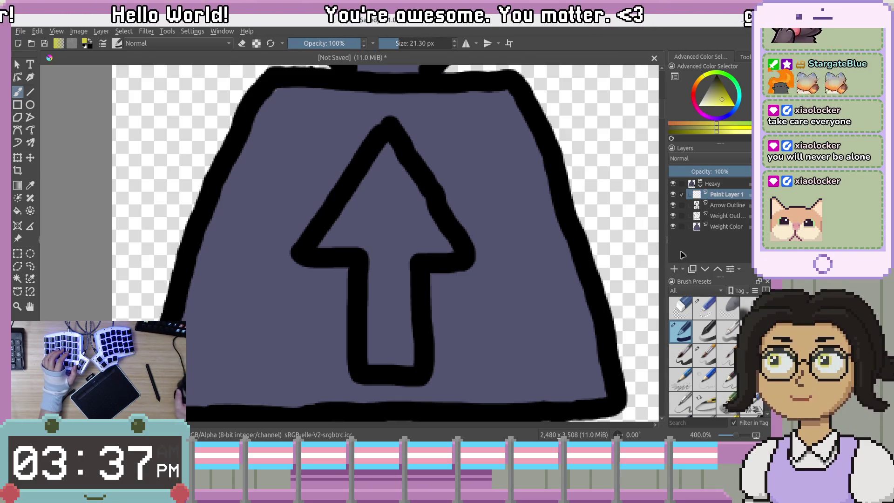
double_click(728, 194)
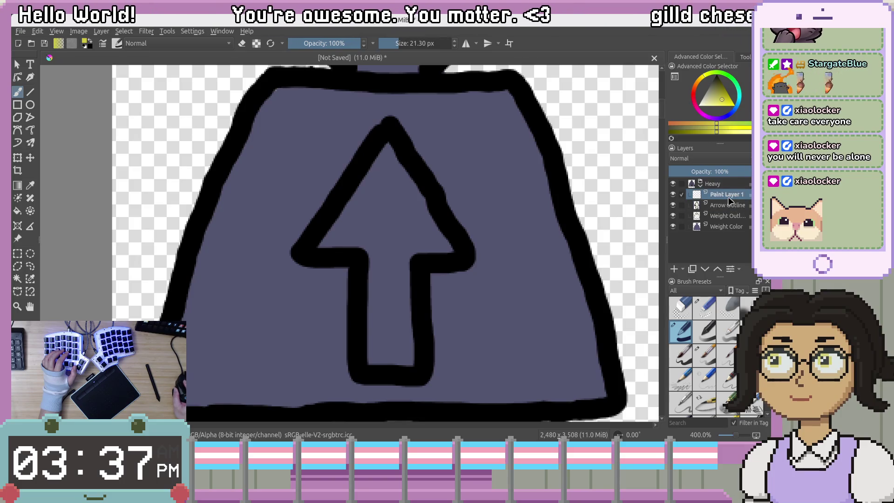
text(Arro)
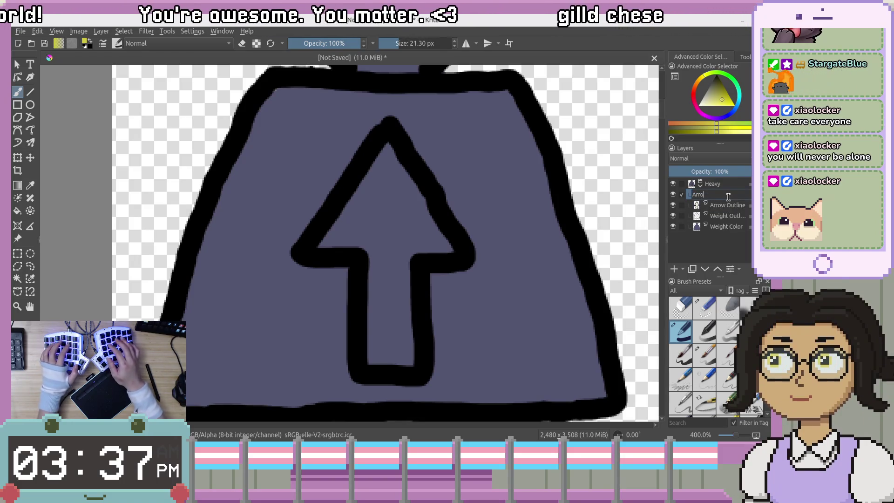
text(w Color)
key(Return)
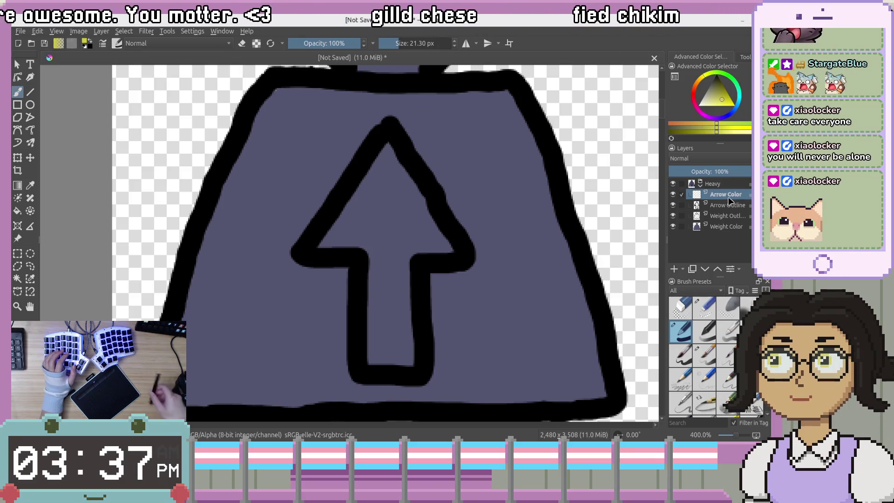
mouse_move(392, 199)
mouse_down()
mouse_move(372, 232)
mouse_move(344, 228)
mouse_move(332, 240)
mouse_up()
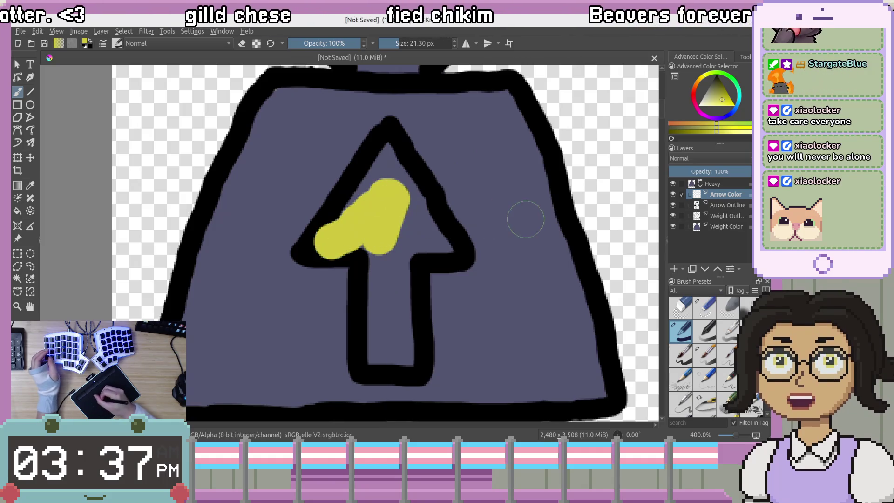
Redo the yellow fill strokes inside the arrow on the Arrow Color layer.
key(ctrl+z)
mouse_move(333, 242)
mouse_down()
mouse_move(382, 158)
mouse_move(446, 244)
mouse_move(392, 199)
mouse_move(405, 349)
mouse_move(372, 364)
mouse_move(363, 227)
mouse_move(379, 252)
mouse_move(388, 353)
mouse_move(399, 349)
mouse_move(393, 255)
mouse_move(438, 242)
mouse_move(445, 254)
mouse_move(382, 149)
mouse_move(347, 223)
mouse_move(326, 245)
mouse_move(391, 217)
mouse_move(371, 185)
mouse_up()
key(Delete)
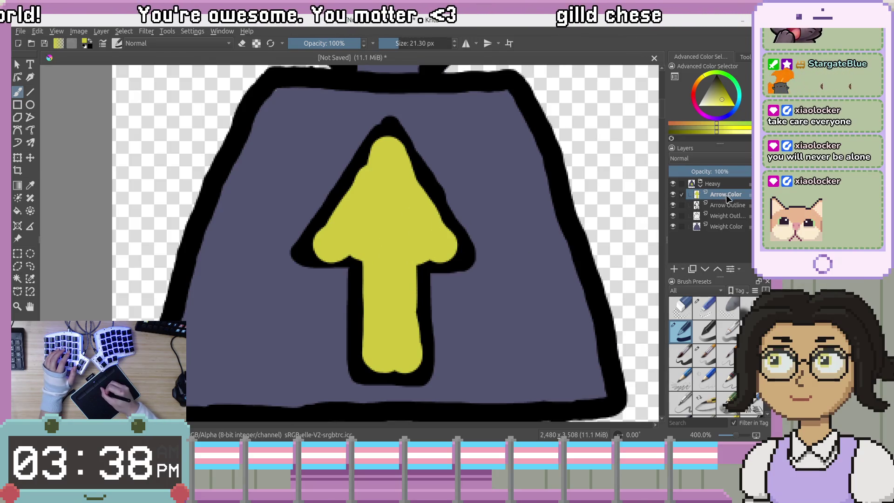
Move the Arrow Color layer beneath Arrow Outline and zoom out to the whole weight.
drag(724, 210, 724, 212)
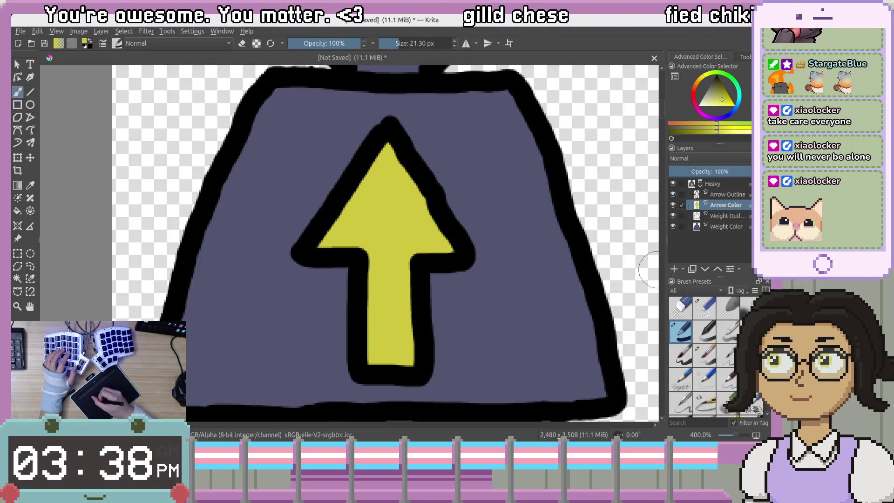
drag(407, 229, 402, 238)
scroll(414, 191, up, 1)
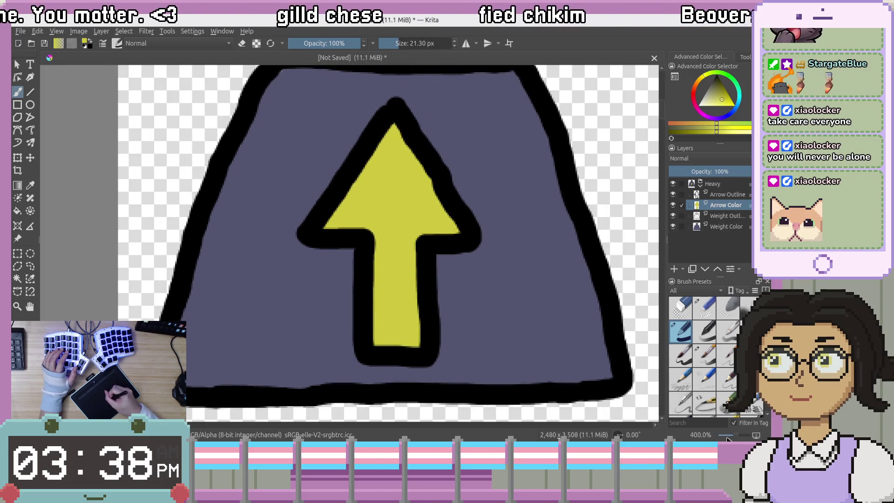
drag(738, 435, 723, 435)
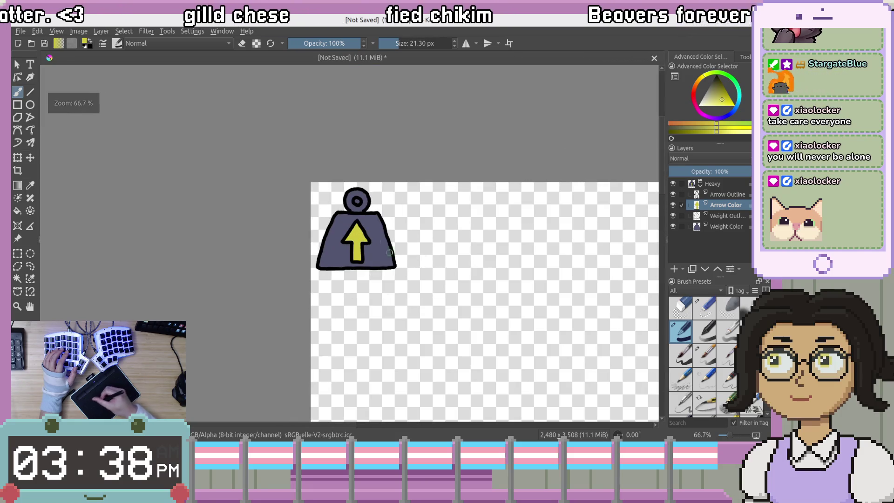
On the Weight Color layer, switch the brush to eraser mode to clear the knob's hole.
drag(357, 203, 341, 215)
key(Page_Down)
key(Page_Down)
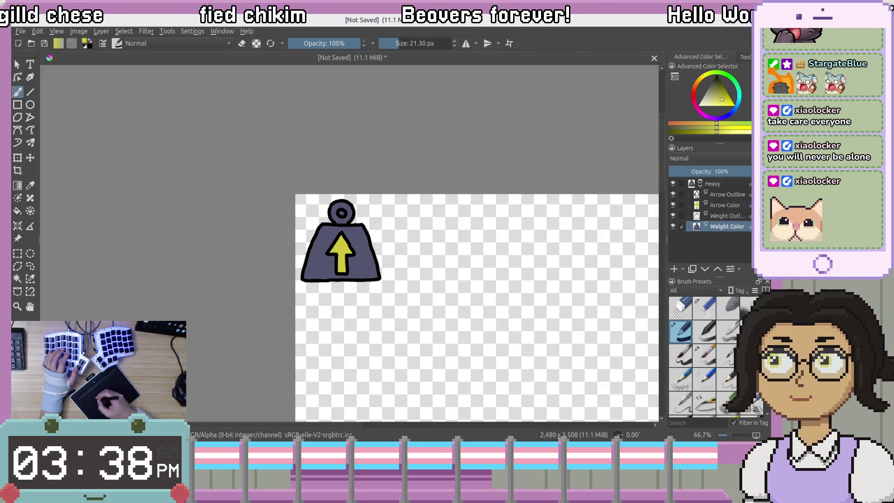
key(e)
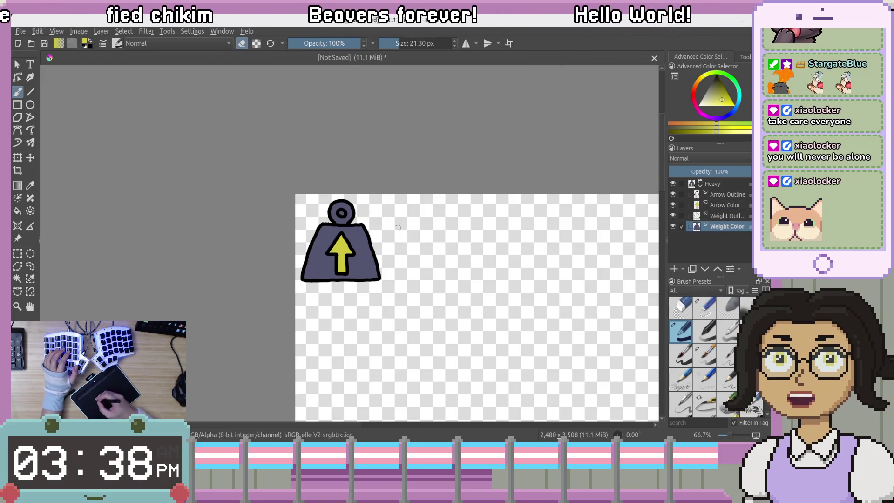
scroll(354, 220, up, 6)
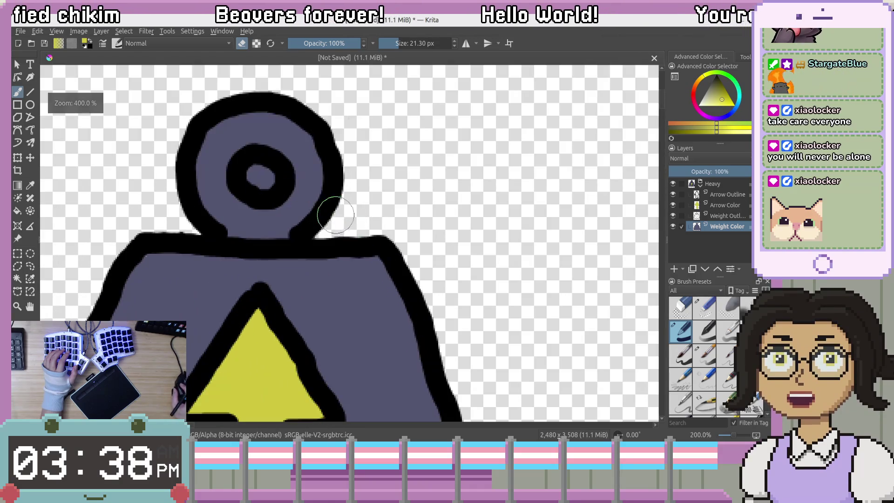
mouse_move(283, 189)
mouse_down()
mouse_move(398, 200)
mouse_move(367, 198)
mouse_up()
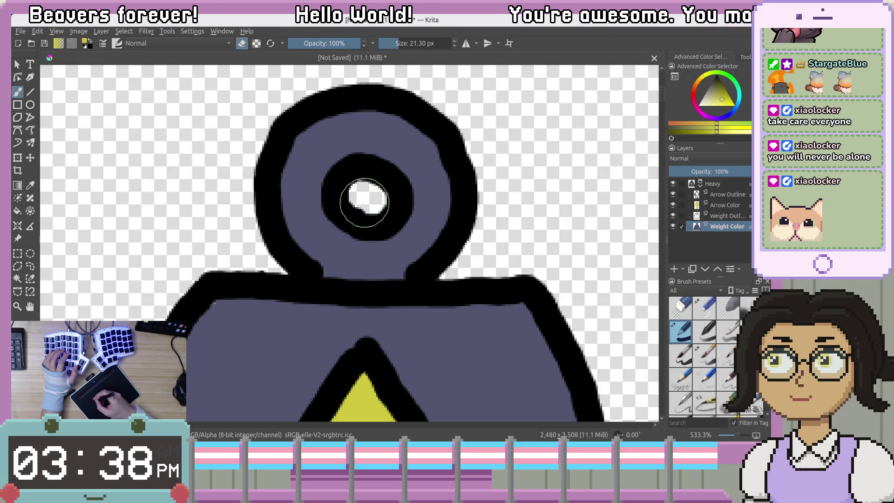
mouse_move(512, 216)
mouse_down()
mouse_move(467, 140)
mouse_move(475, 140)
mouse_up()
right_click(459, 245)
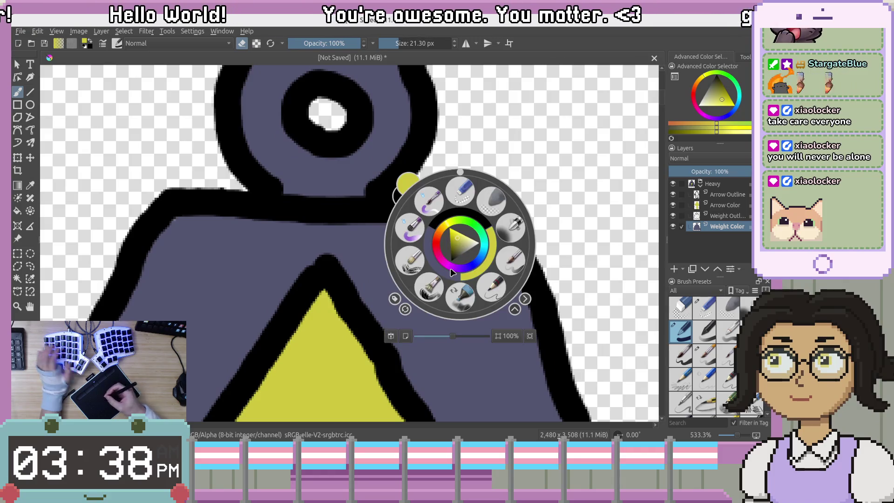
drag(451, 337, 440, 336)
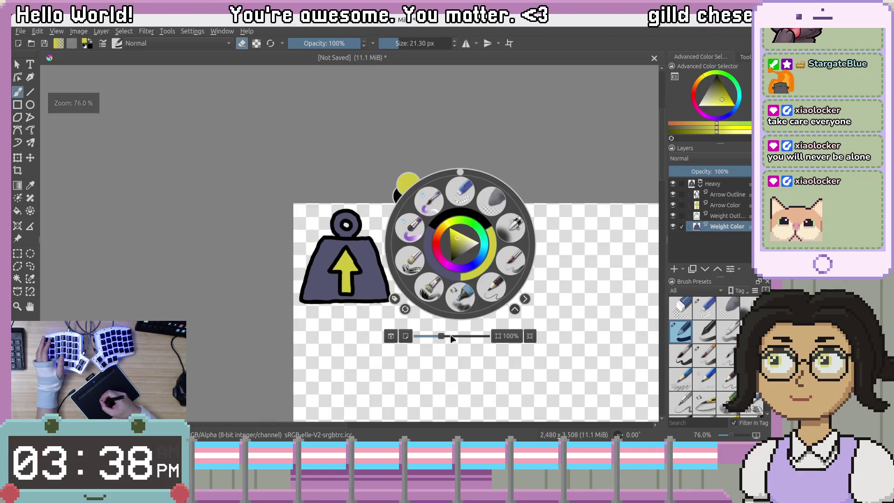
click(462, 379)
drag(431, 375, 403, 322)
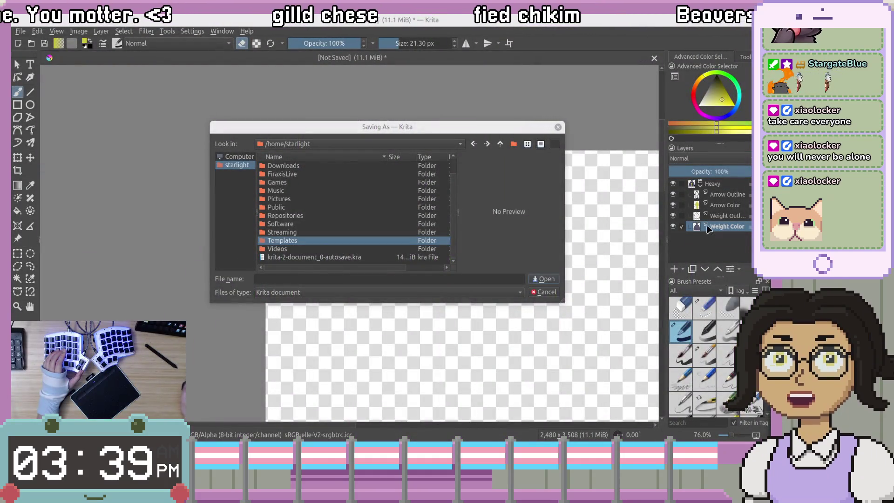
Move the Saving As dialog off to the side of the screen.
drag(458, 135, 757, 135)
Dismiss the Saving As dialog, then save the drawing as status_icons.kra.
key(Escape)
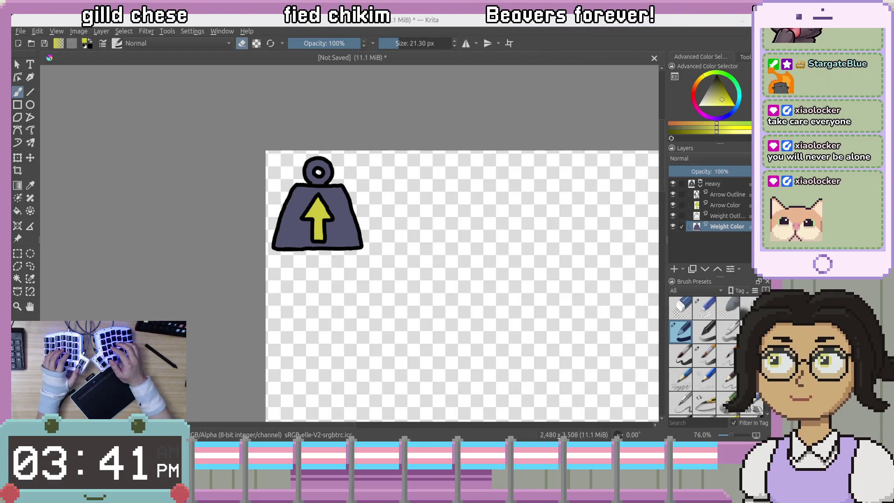
key(ctrl+s)
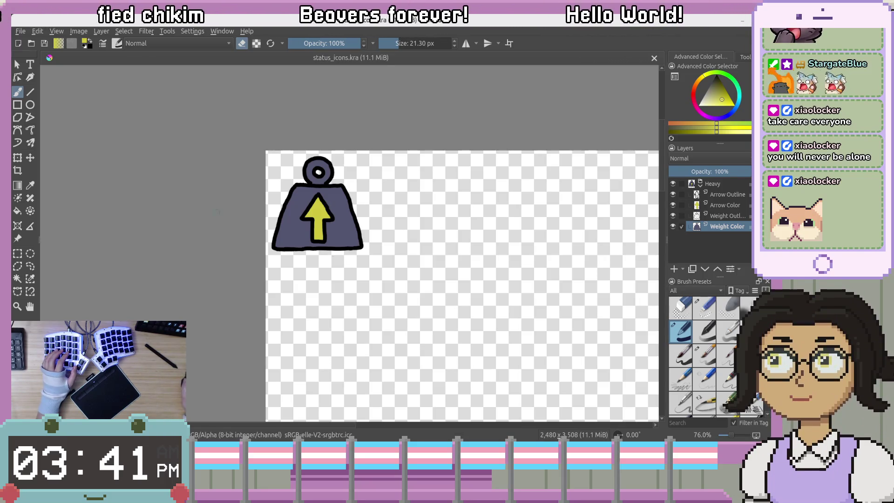
Zoom to 133.3% and recentre on the weight icon, then open Image Properties.
key(plus)
key(minus)
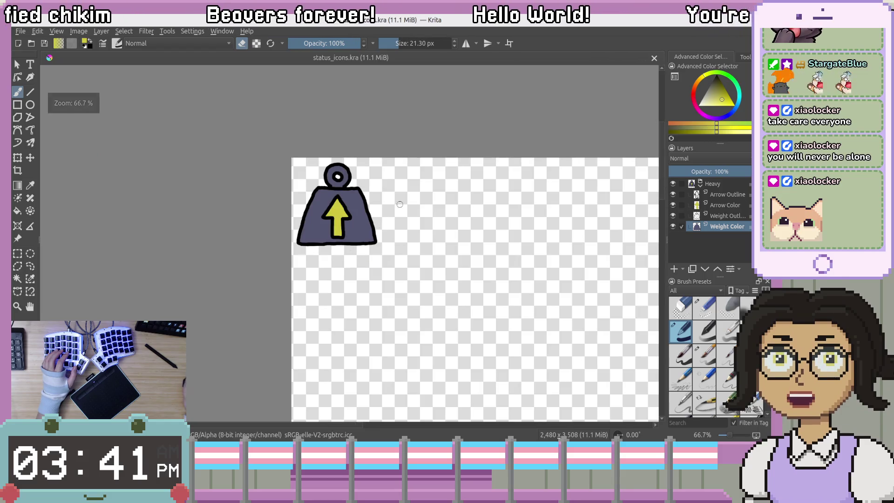
scroll(392, 208, right, 1)
scroll(308, 196, right, 2)
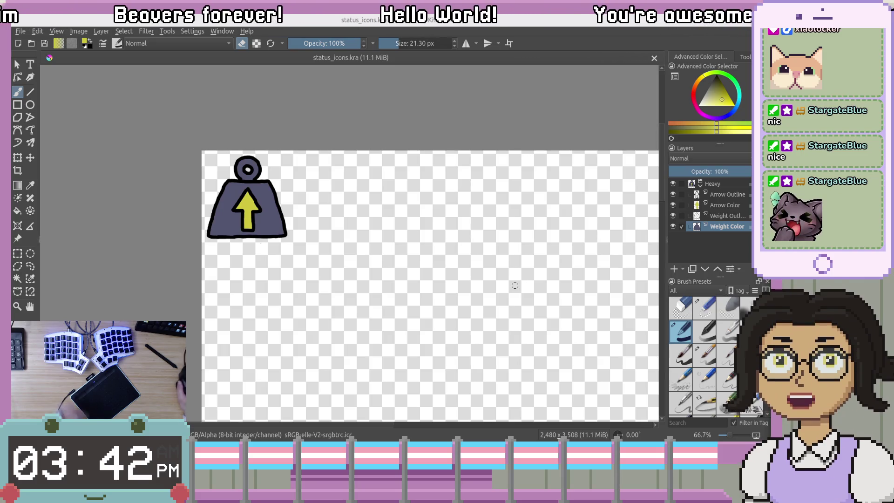
mouse_move(318, 238)
mouse_down()
mouse_move(384, 228)
mouse_move(401, 215)
mouse_move(323, 212)
mouse_up()
scroll(384, 229, up, 3)
key(plus)
key(plus)
scroll(384, 215, up, 3)
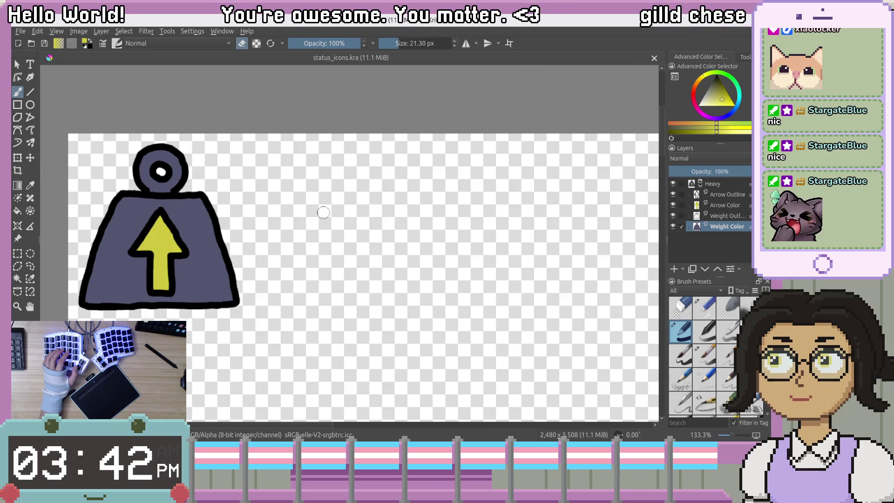
mouse_move(434, 275)
mouse_down()
mouse_move(429, 244)
mouse_move(504, 235)
mouse_up()
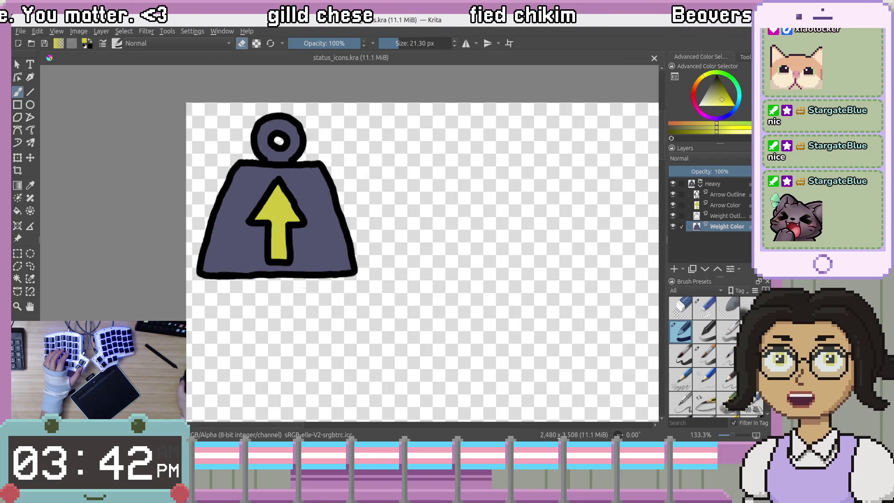
click(79, 31)
key(Escape)
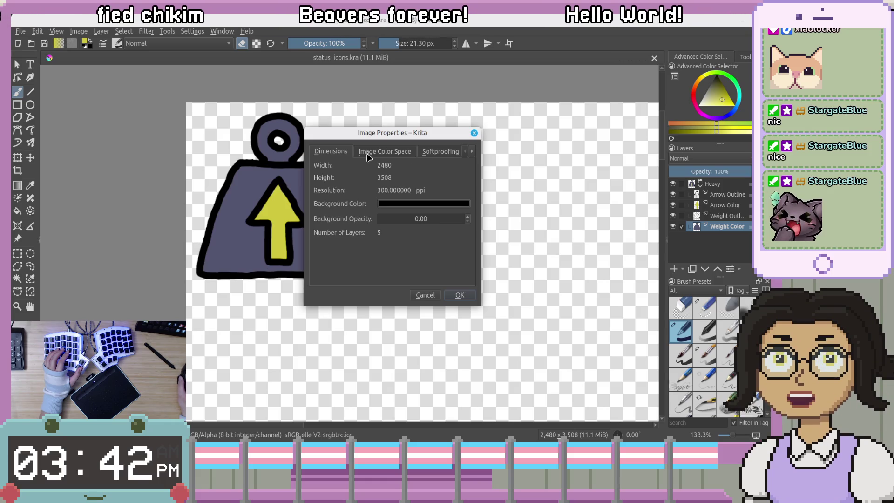
Check the colour space details in Image Properties, then close the dialog.
click(366, 155)
click(342, 152)
click(460, 295)
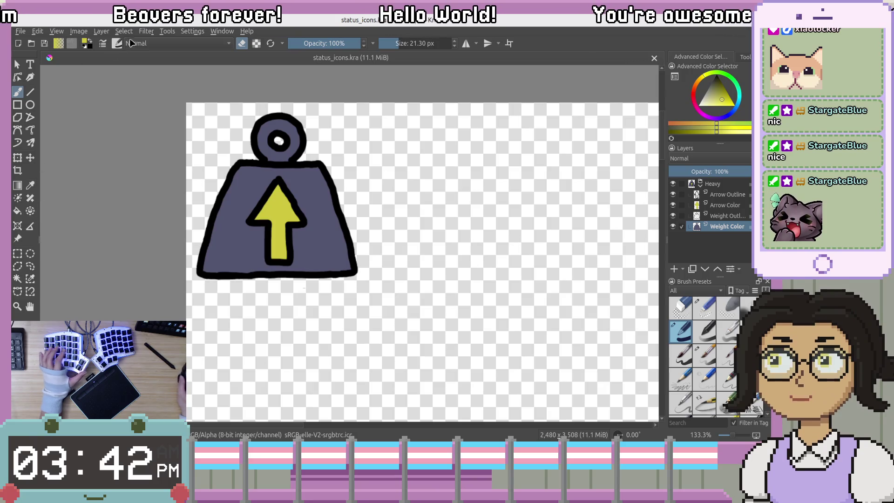
Browse the Image and Settings menus, then switch to the Animation workspace with Ctrl+Alt+A.
click(78, 31)
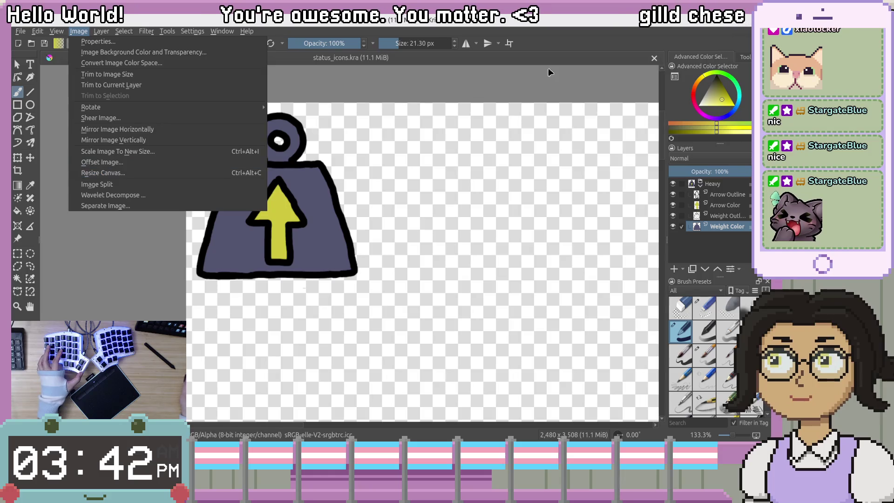
key(Escape)
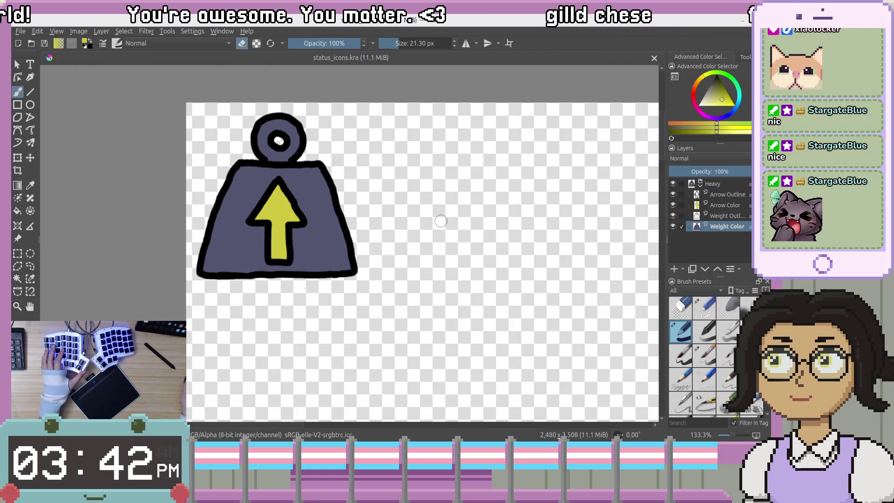
click(191, 31)
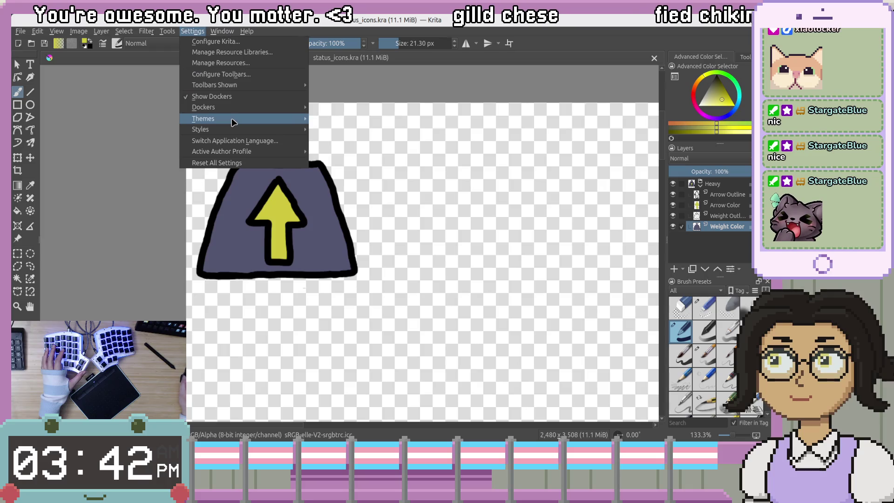
mouse_move(223, 133)
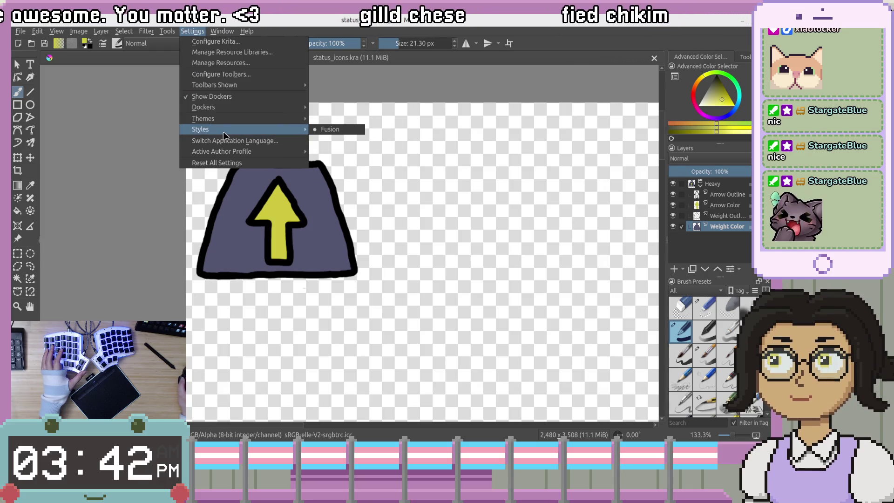
mouse_move(223, 151)
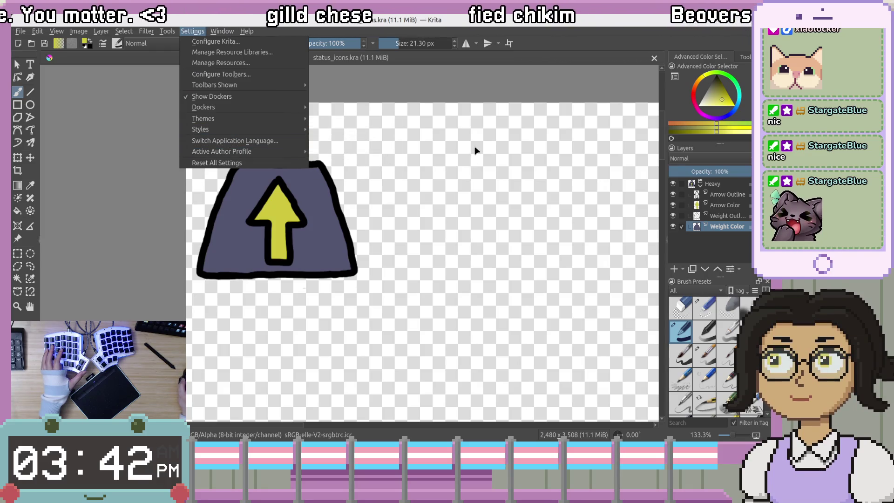
click(476, 151)
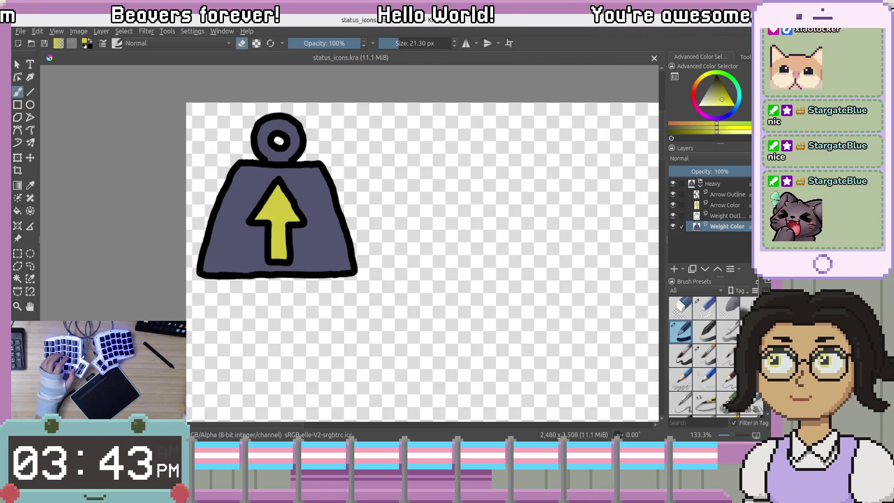
key(ctrl+alt+a)
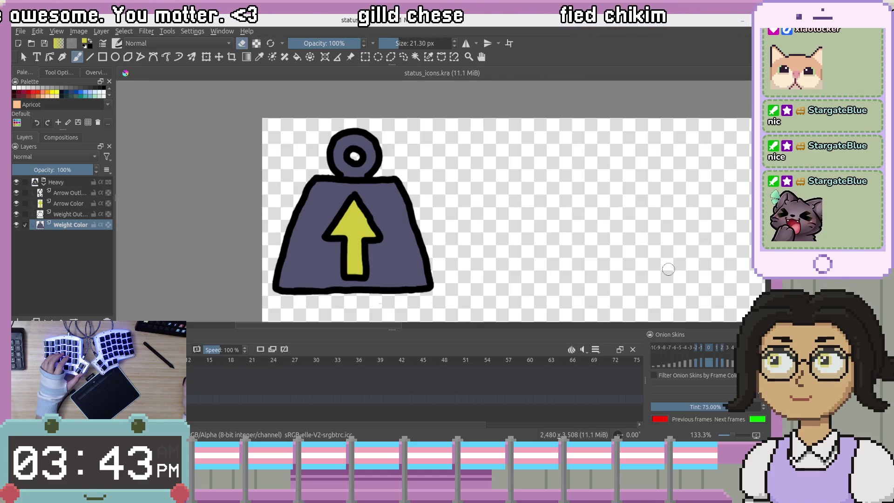
scroll(669, 268, down, 1)
scroll(669, 267, up, 1)
mouse_move(732, 239)
mouse_down()
mouse_move(688, 199)
mouse_move(704, 171)
mouse_move(717, 205)
mouse_up()
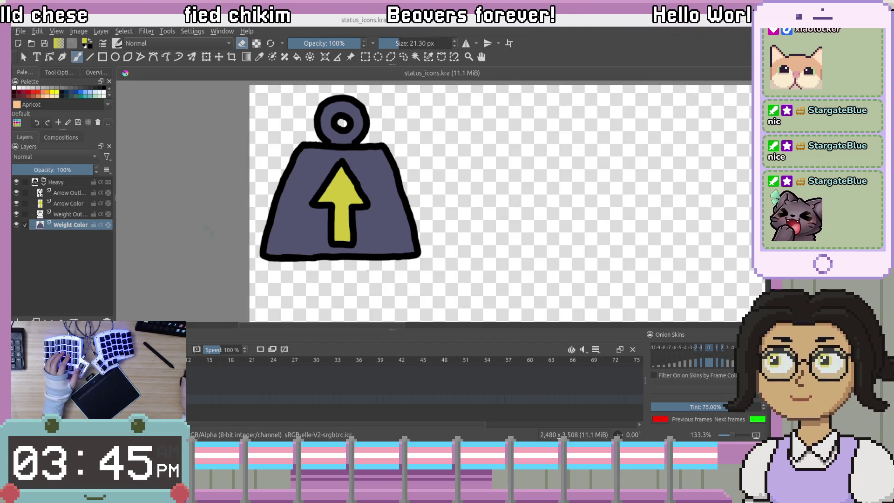
click(79, 31)
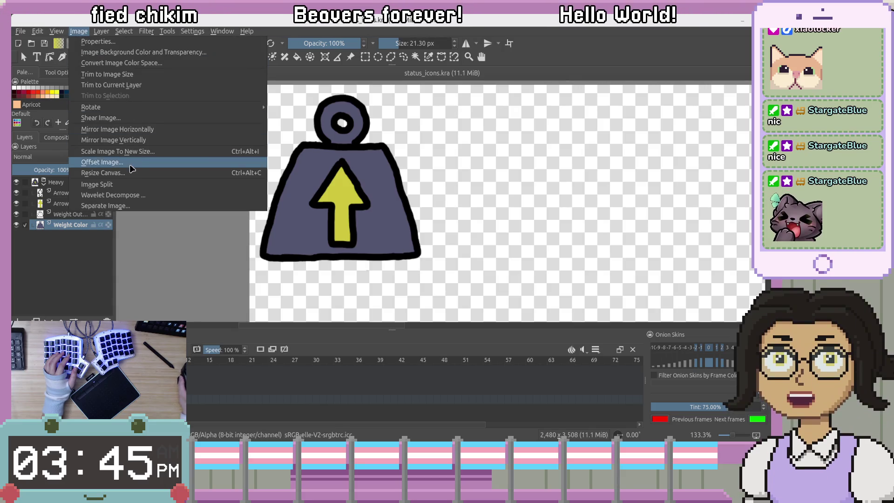
click(93, 163)
text(2001200)
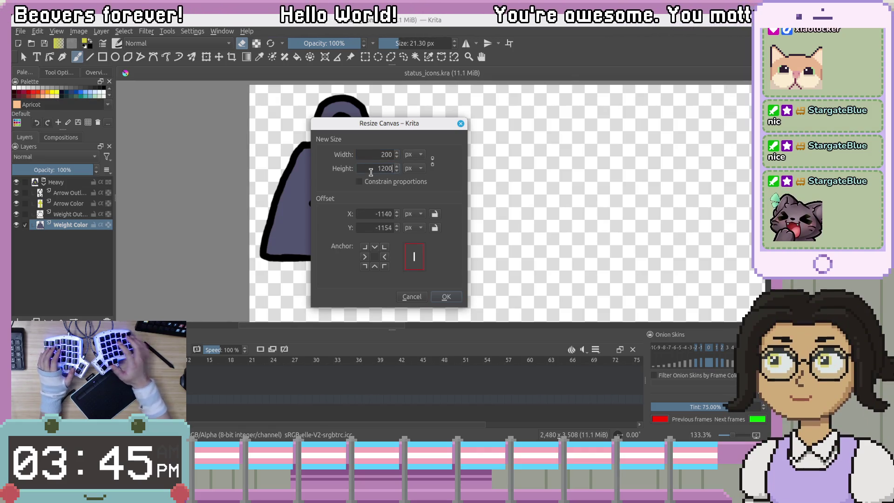
click(364, 247)
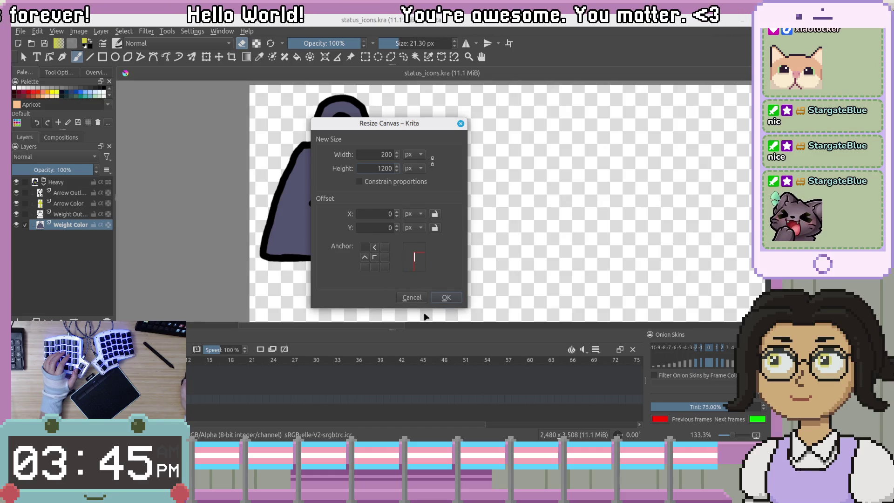
key(BackSpace)
key(Return)
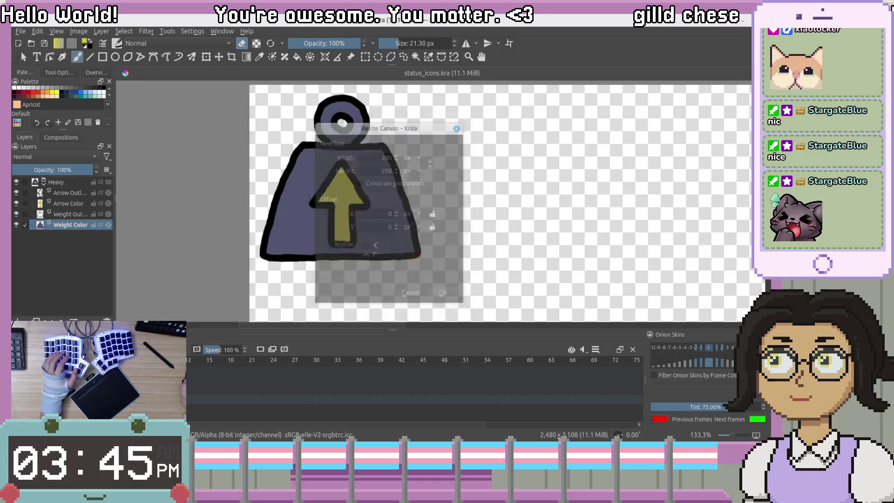
key(ctrl+z)
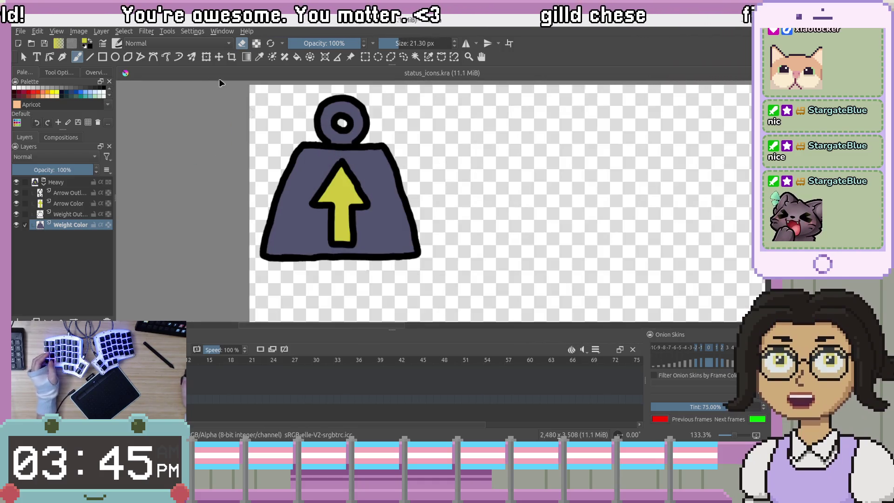
click(101, 31)
mouse_move(124, 30)
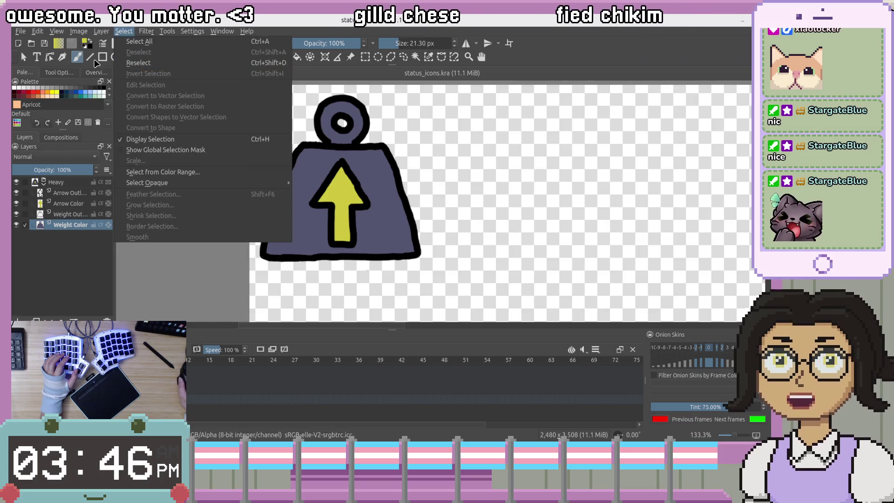
click(487, 62)
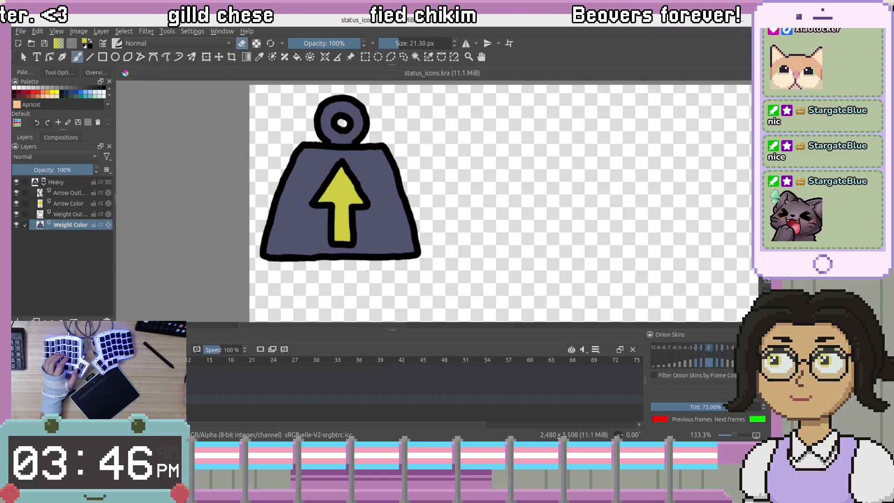
key(F12)
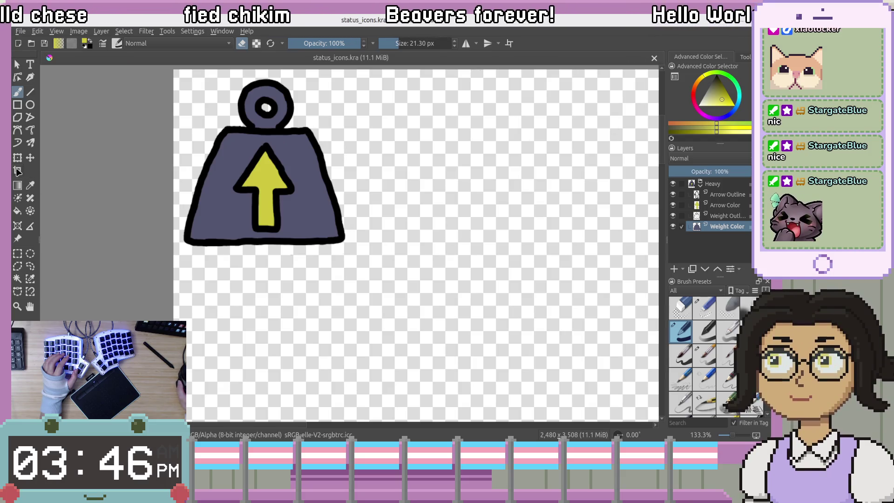
Crop the 2480×3508 image to a 360×360 square around the weight icon.
key(c)
mouse_move(385, 276)
mouse_down()
mouse_move(97, 65)
mouse_move(165, 127)
mouse_move(173, 155)
mouse_up()
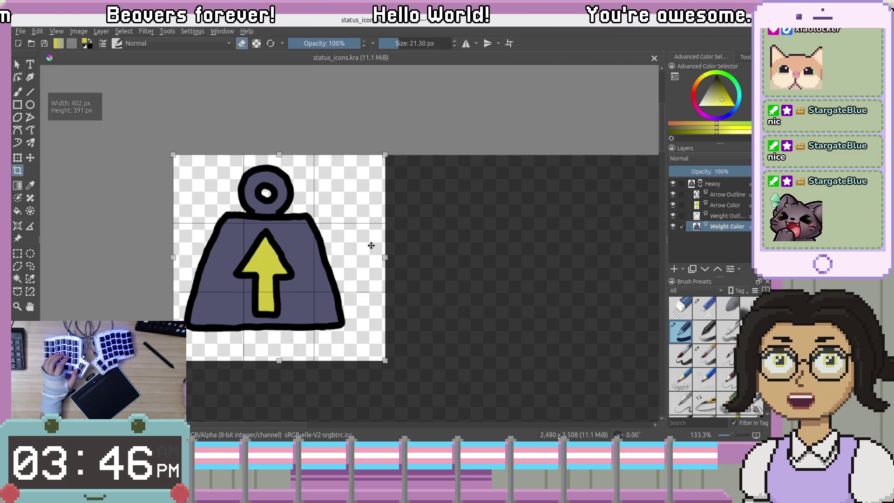
mouse_move(383, 257)
mouse_down()
mouse_move(342, 258)
mouse_move(362, 257)
mouse_up()
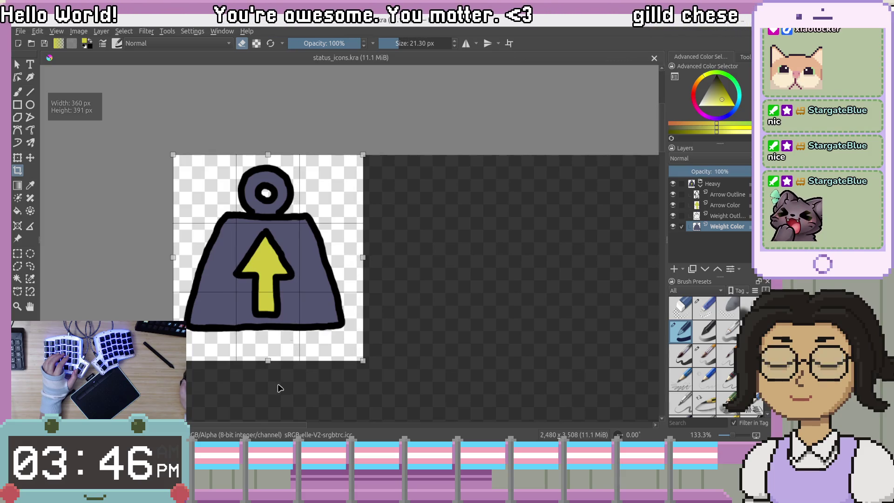
drag(268, 360, 274, 344)
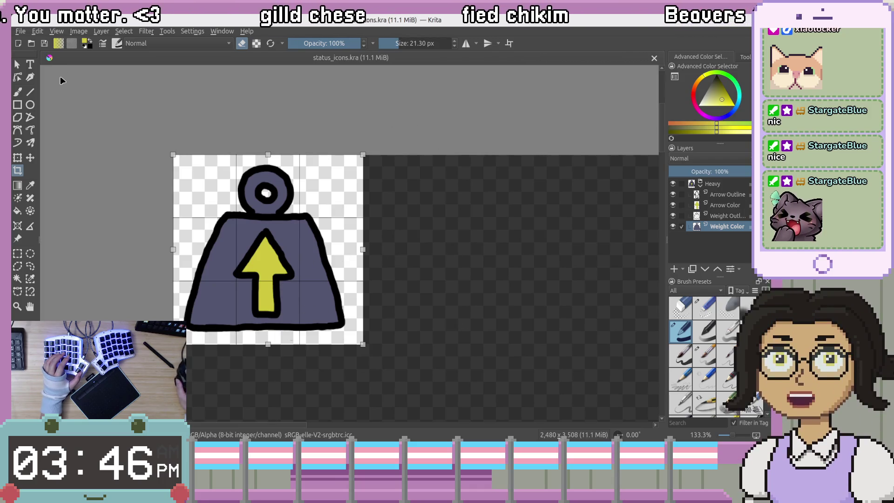
key(Escape)
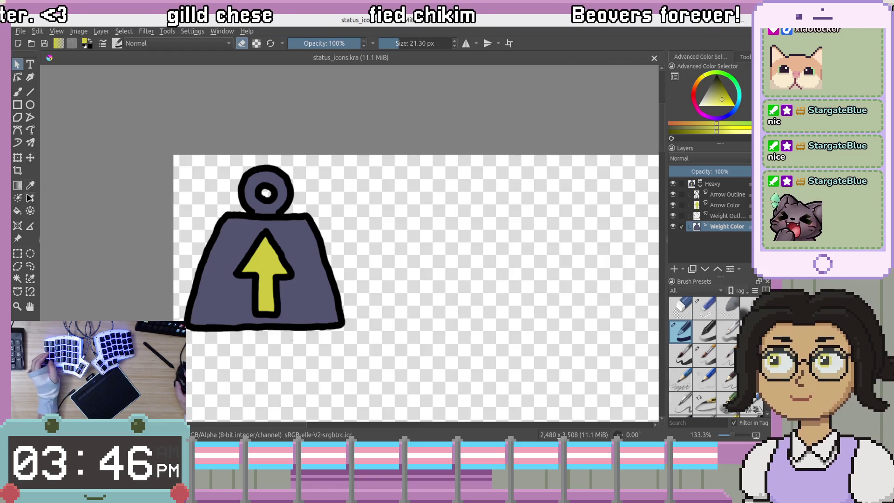
key(c)
drag(366, 338, 173, 155)
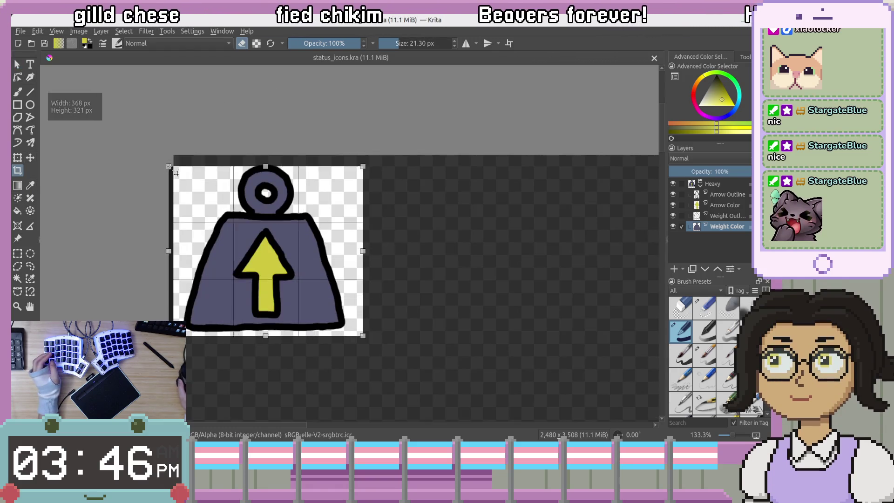
drag(268, 335, 268, 346)
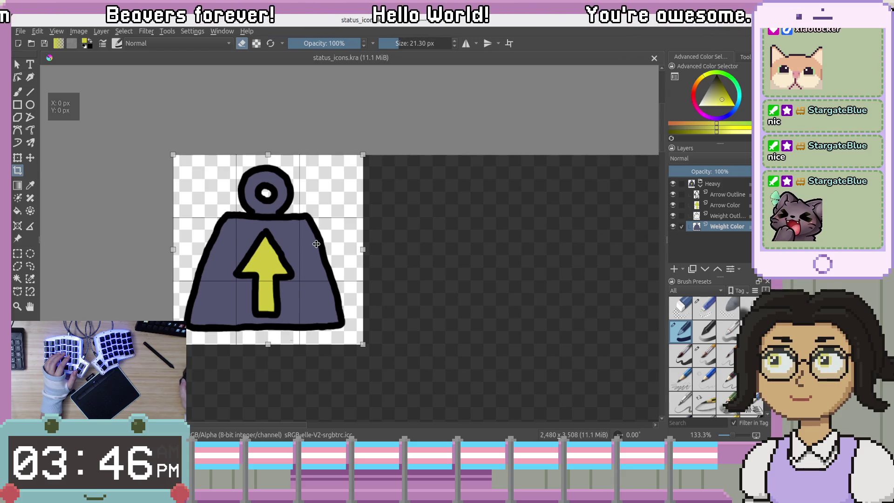
key(Return)
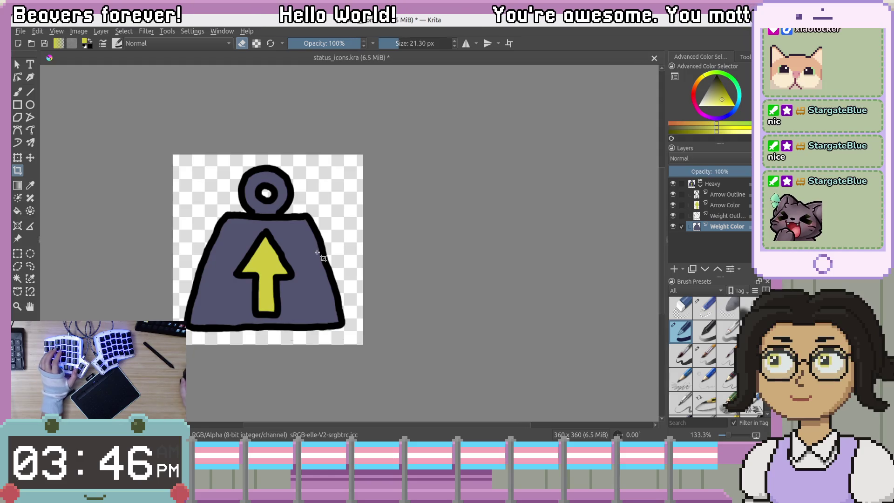
Select the Heavy group and nudge the weight artwork slightly right and down.
scroll(318, 252, up, 1)
scroll(316, 251, down, 1)
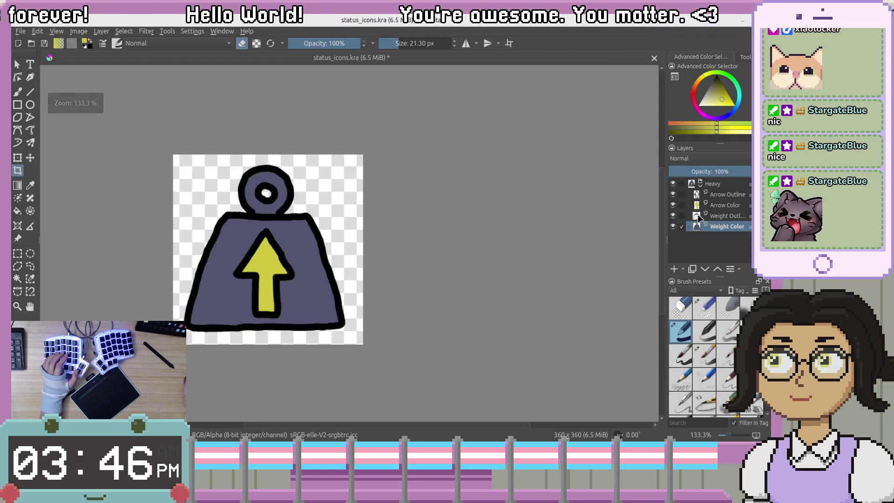
click(713, 183)
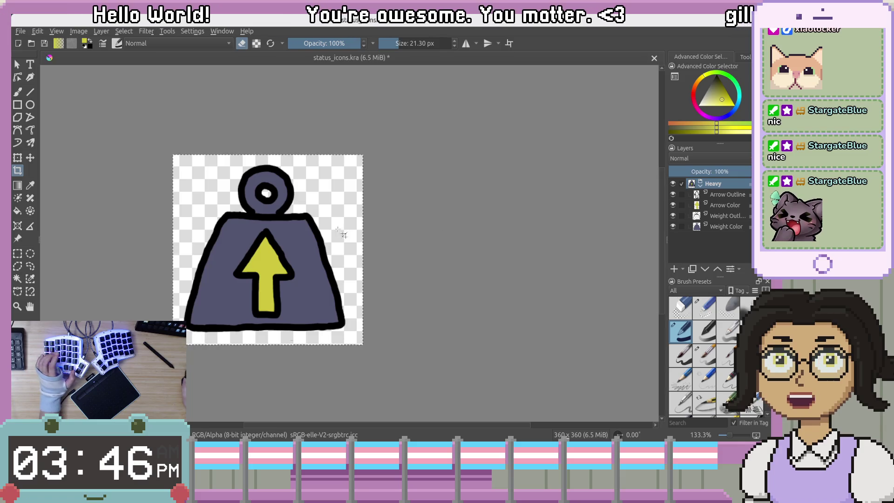
click(30, 157)
drag(265, 250, 268, 252)
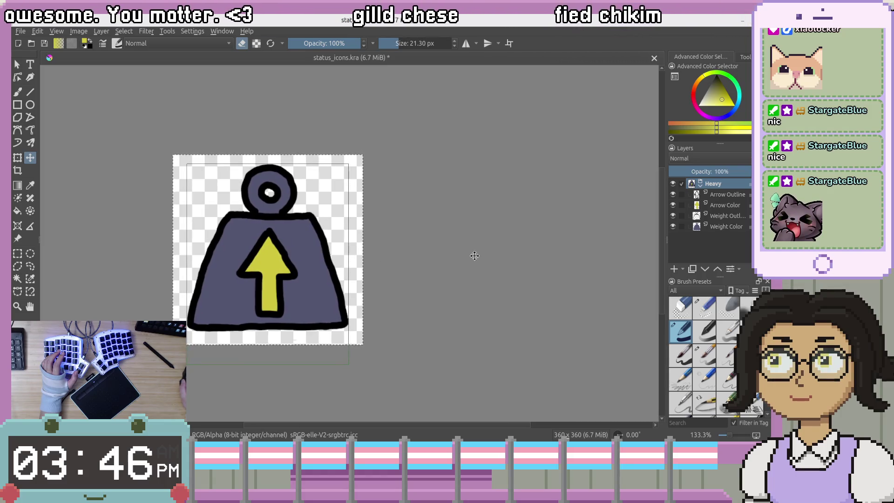
Switch back to the brush, toggle the weight layers' visibility to compare, and make Weight Color active.
scroll(323, 338, up, 2)
scroll(316, 340, up, 4)
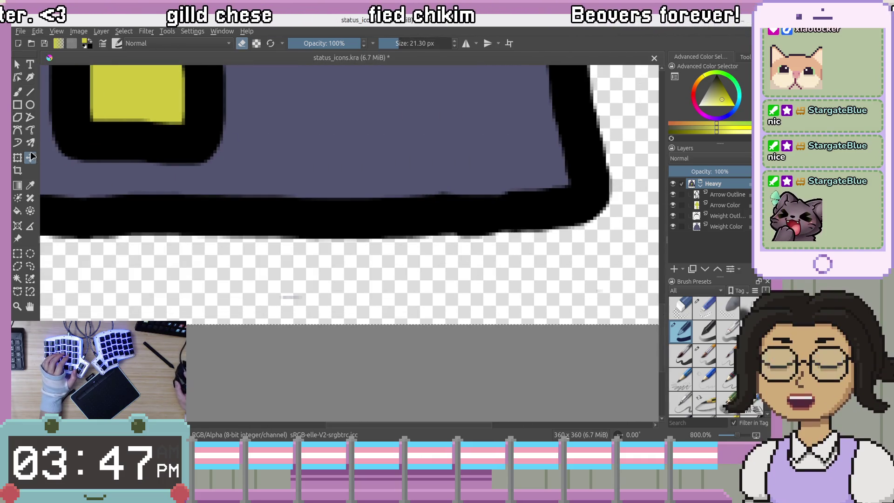
key(b)
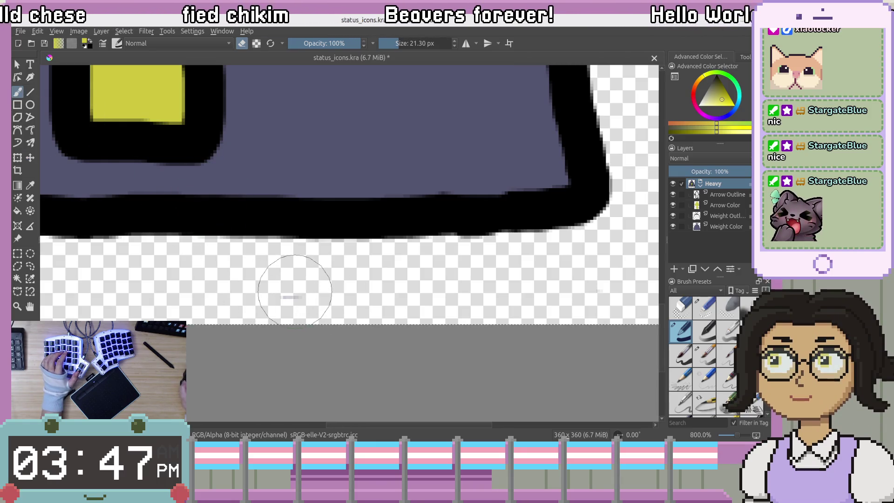
click(673, 183)
click(673, 184)
click(673, 194)
click(672, 194)
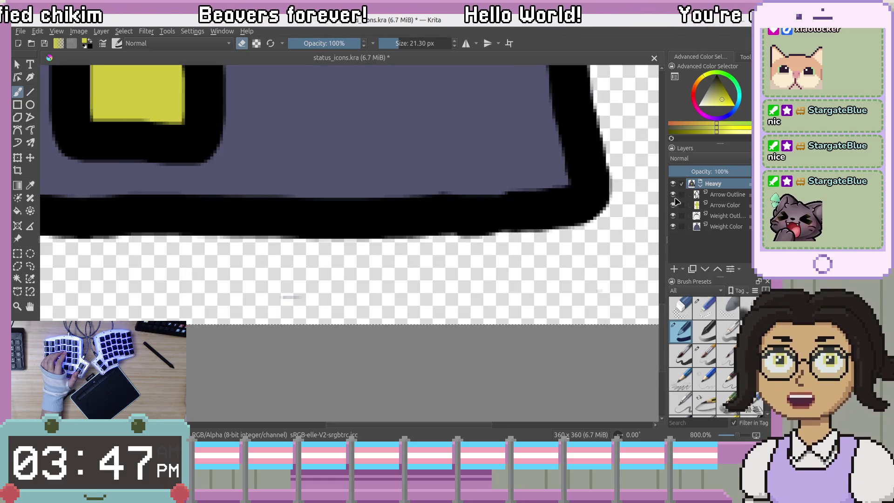
click(673, 205)
click(672, 205)
click(673, 216)
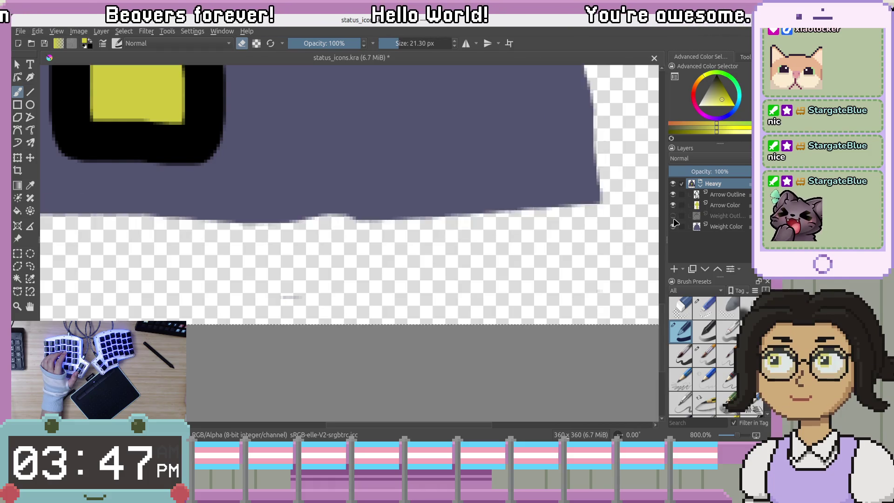
click(673, 215)
click(673, 227)
click(672, 226)
click(726, 226)
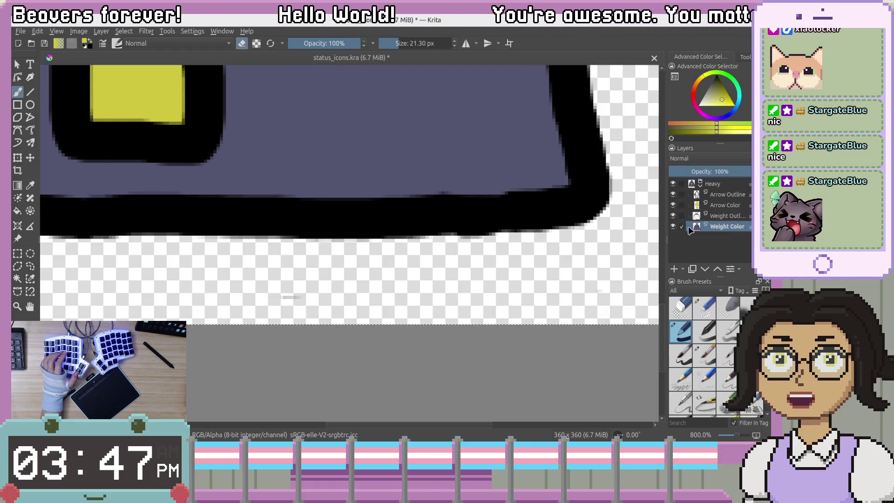
Set the view zoom to 133.3% and switch to the Animation workspace with its timeline.
key(2)
key(plus)
key(plus)
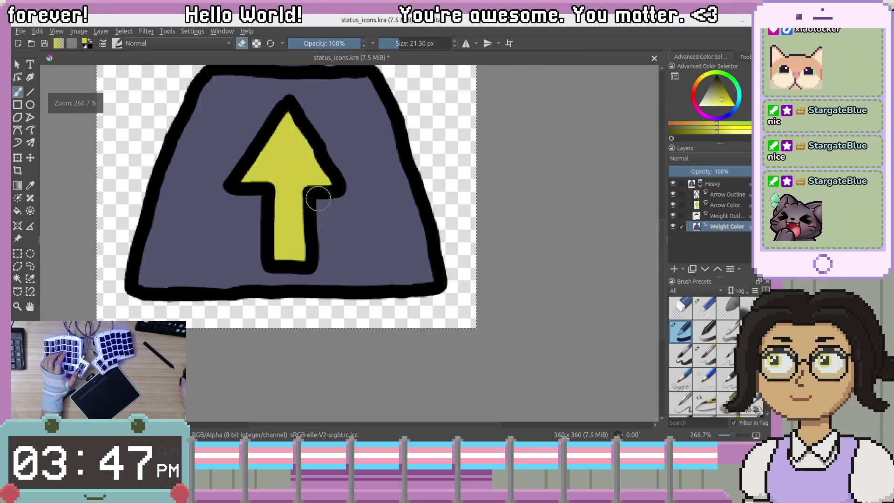
mouse_move(365, 259)
mouse_down()
mouse_move(389, 296)
mouse_move(377, 334)
mouse_move(278, 318)
mouse_move(280, 298)
mouse_move(336, 252)
mouse_move(360, 330)
mouse_move(355, 347)
mouse_move(289, 348)
mouse_move(283, 328)
mouse_move(305, 314)
mouse_move(328, 311)
mouse_move(324, 340)
mouse_move(333, 269)
mouse_move(361, 276)
mouse_up()
key(minus)
key(minus)
key(minus)
key(minus)
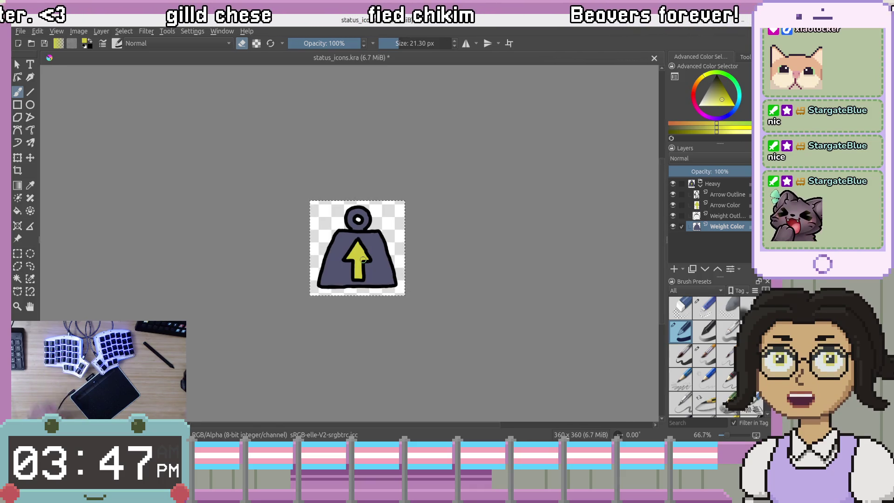
key(plus)
key(plus)
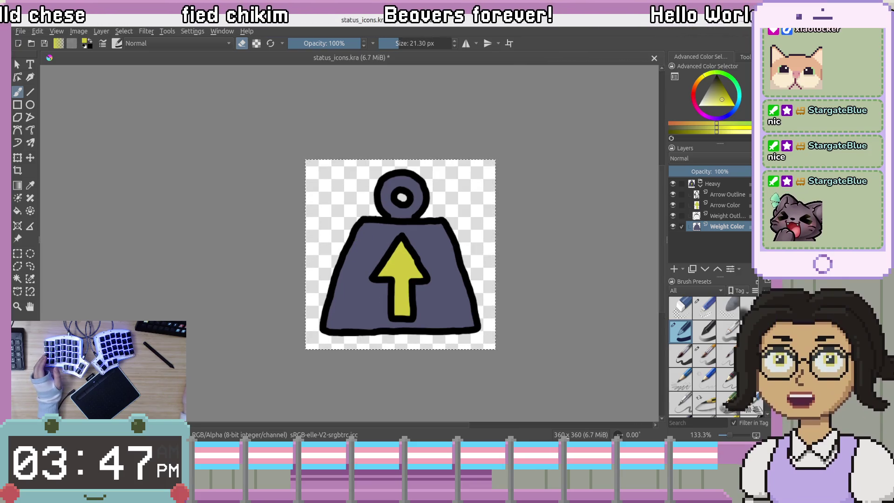
key(ctrl+alt+a)
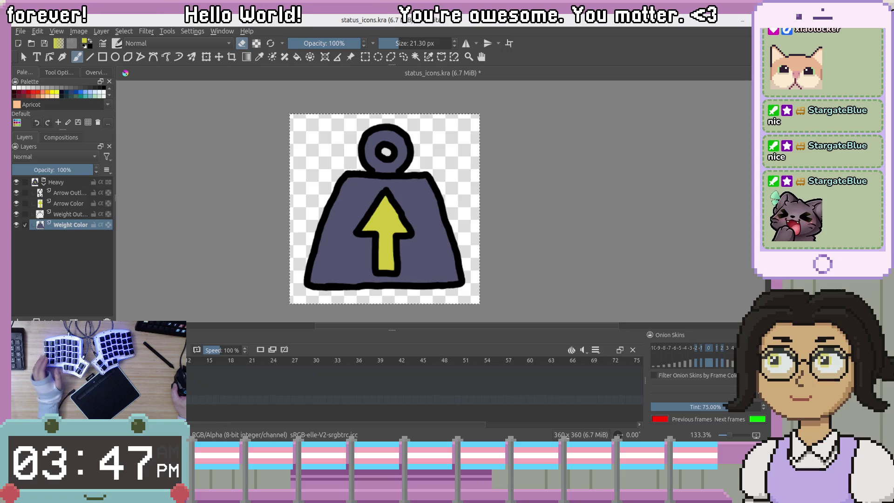
click(27, 183)
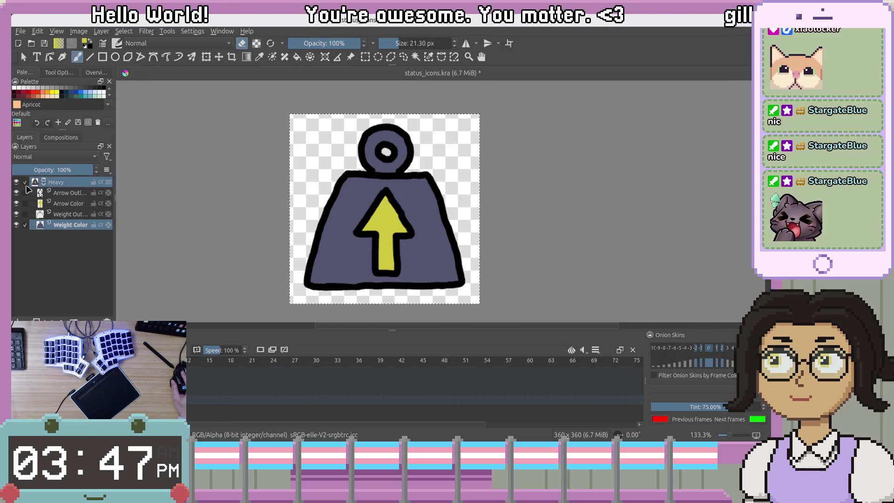
click(48, 263)
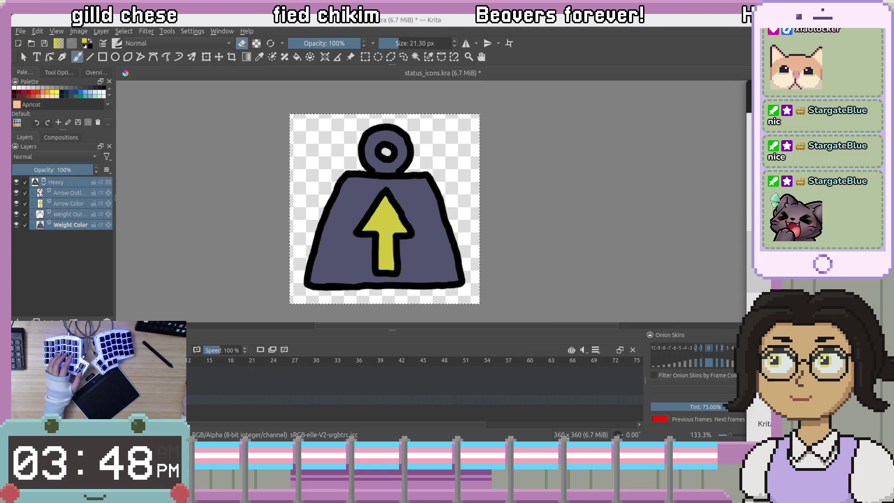
key(alt+Tab)
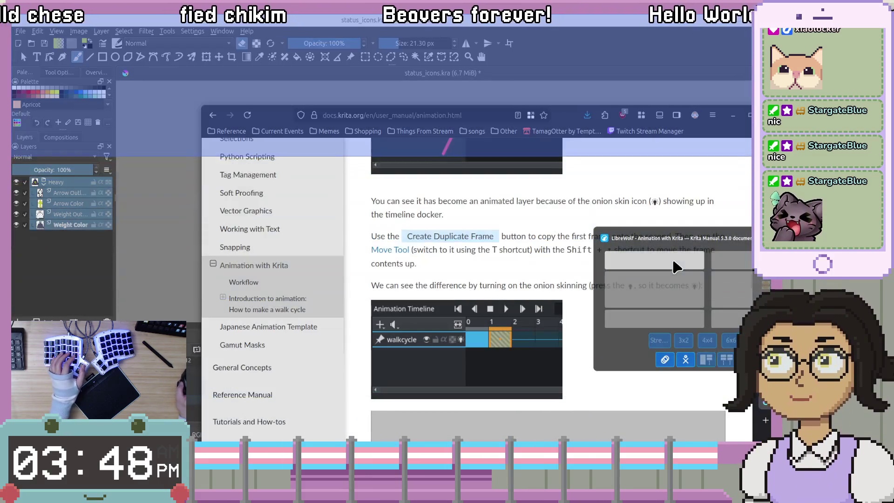
drag(673, 262, 602, 281)
scroll(597, 264, down, 5)
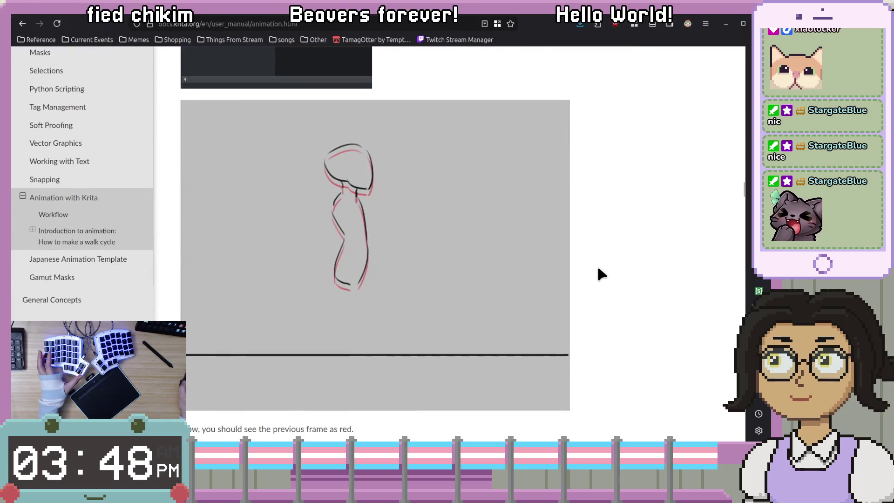
scroll(597, 265, down, 3)
scroll(597, 264, up, 7)
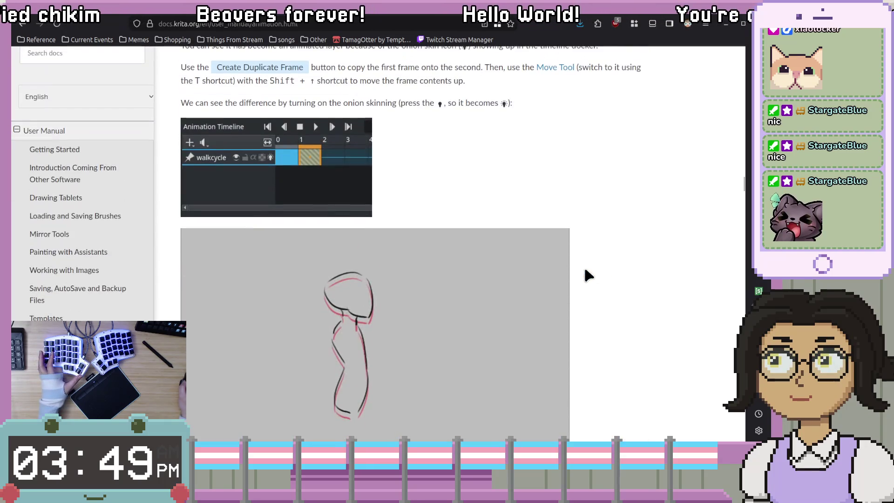
scroll(578, 256, up, 3)
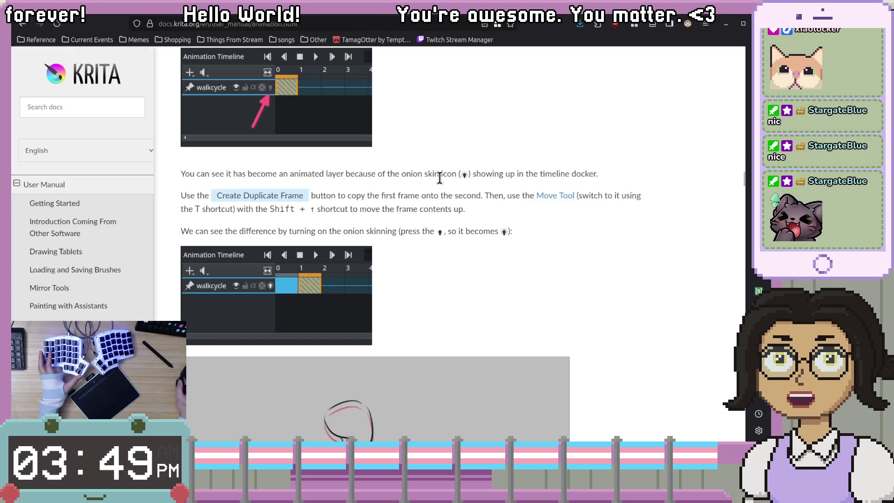
scroll(440, 177, up, 5)
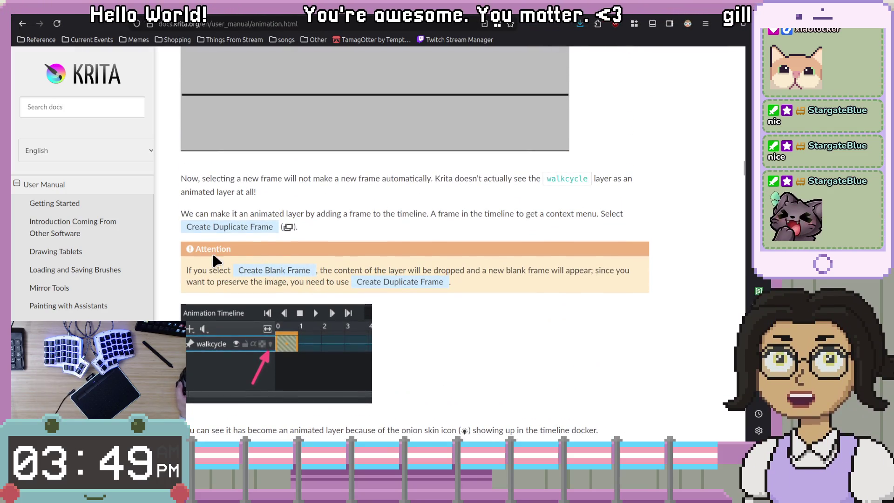
scroll(196, 205, up, 6)
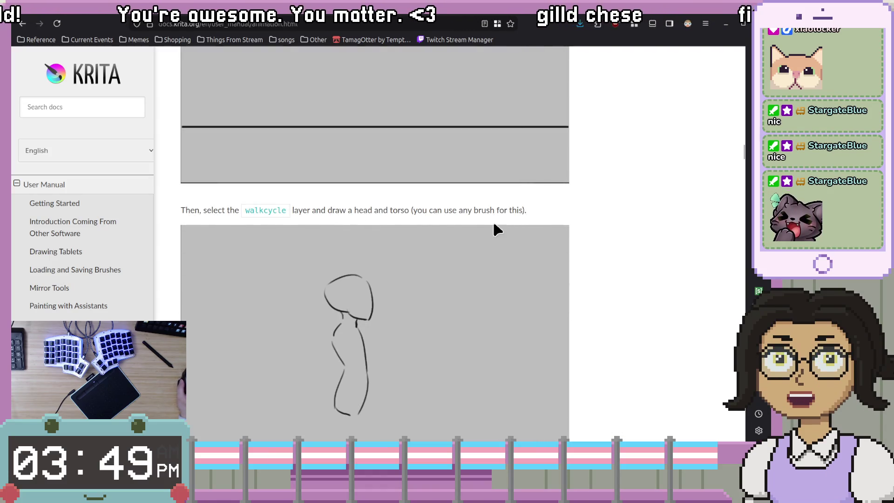
scroll(393, 283, down, 4)
scroll(205, 358, down, 1)
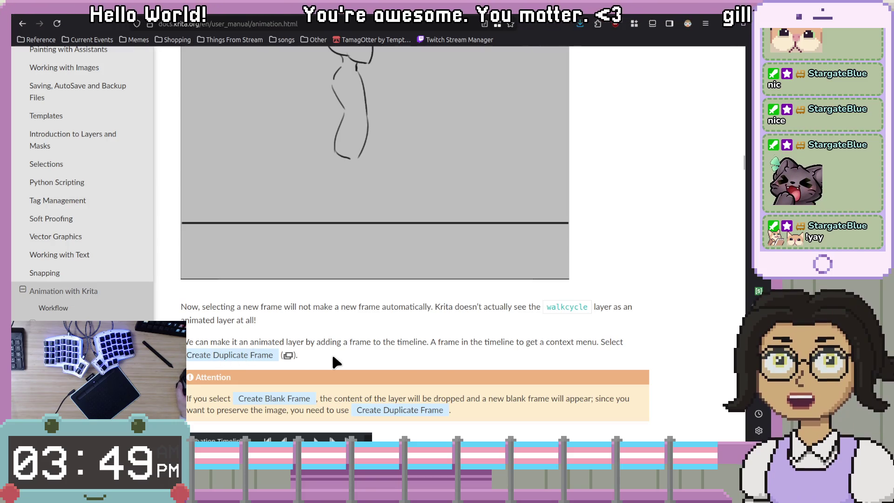
scroll(464, 361, down, 3)
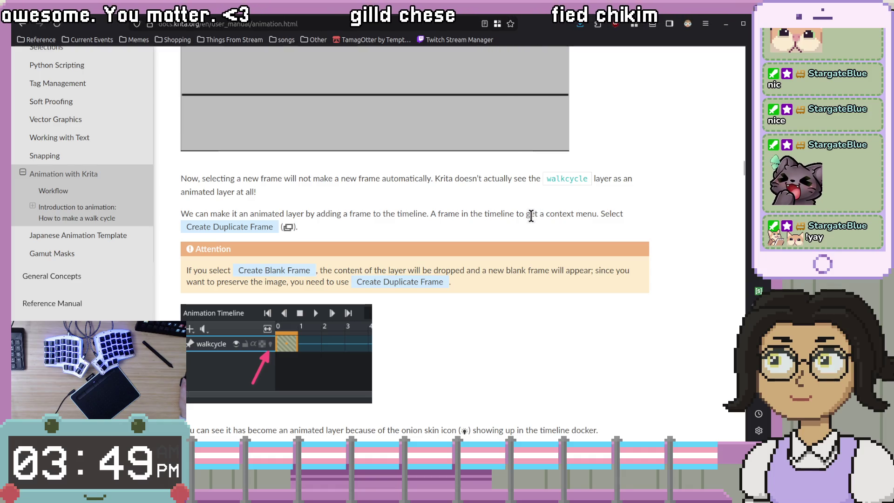
drag(429, 214, 598, 215)
click(582, 222)
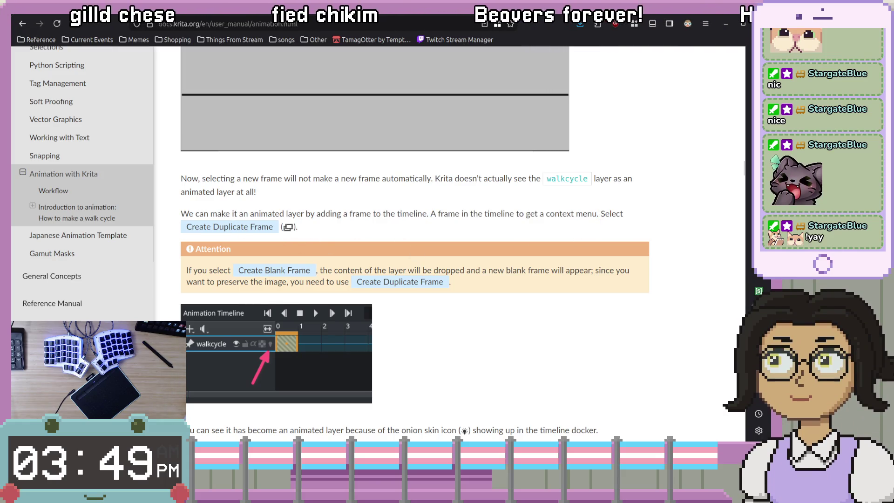
key(alt+Tab)
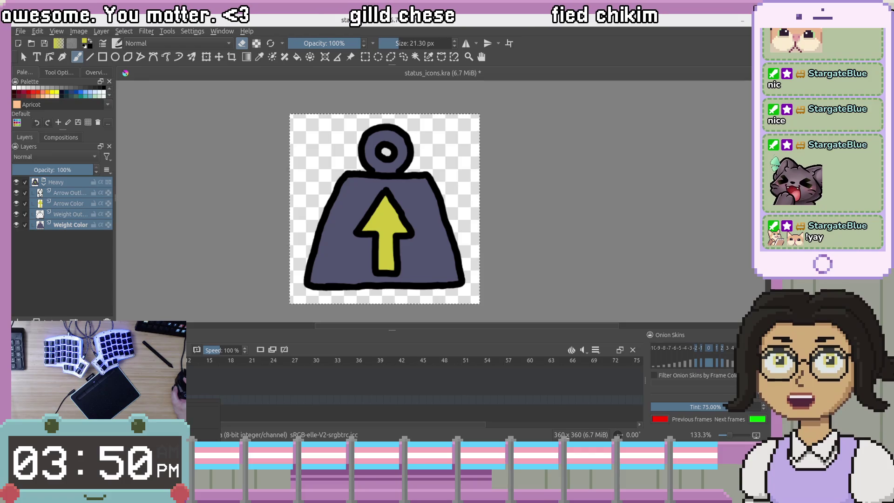
Clear the weight's purple fill, select the Arrow Outline and Weight Outline layers, then return to the manual.
key(Delete)
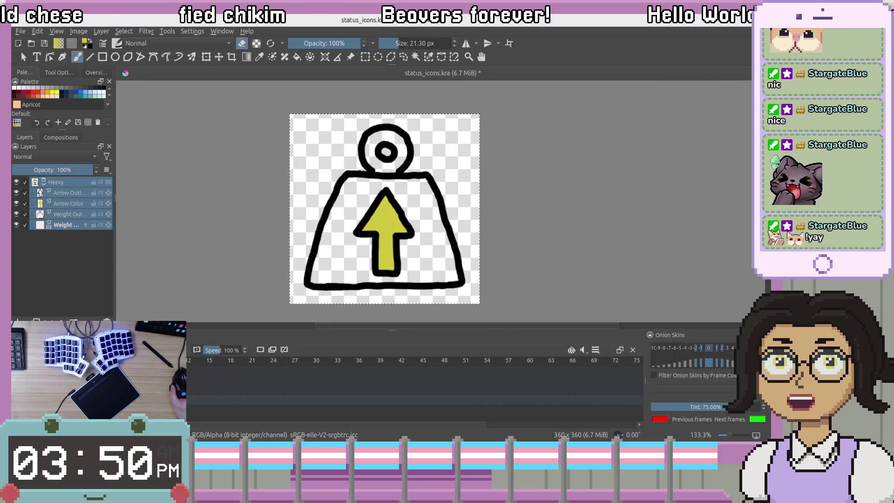
click(69, 192)
click(70, 214)
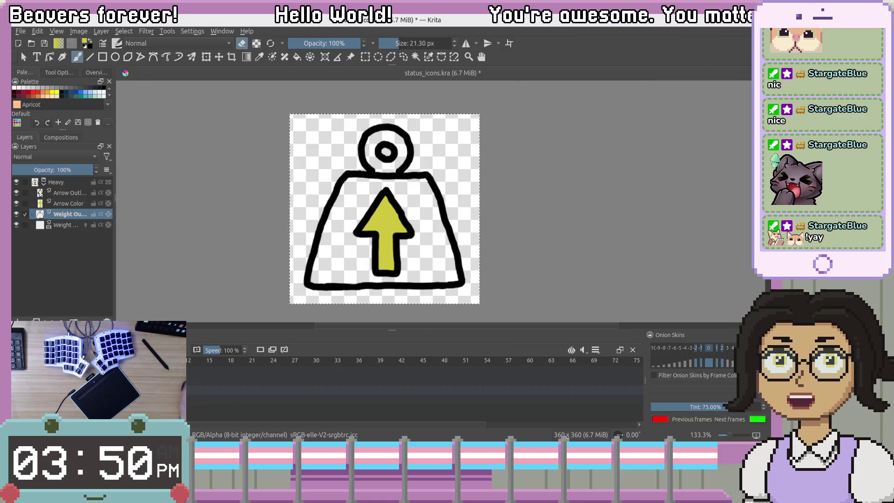
key(alt+Tab)
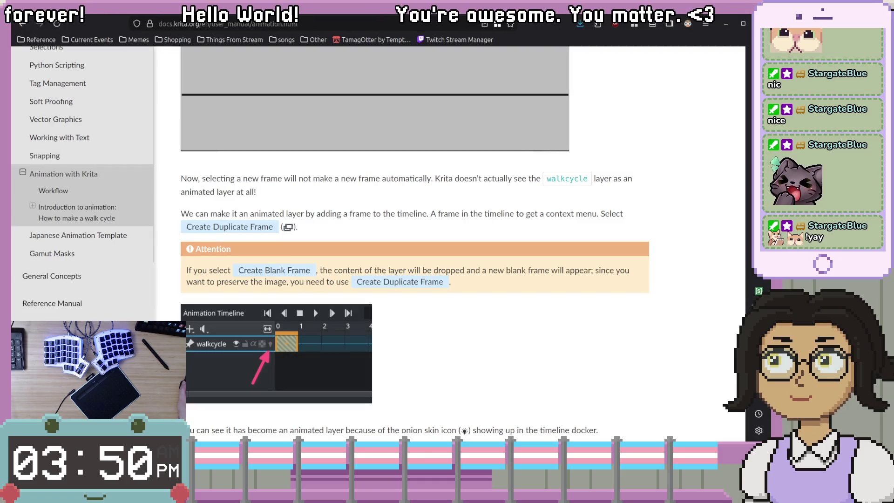
Scroll through the rest of the Krita animation manual, then unmaximize LibreWolf to reveal Krita.
scroll(585, 333, down, 3)
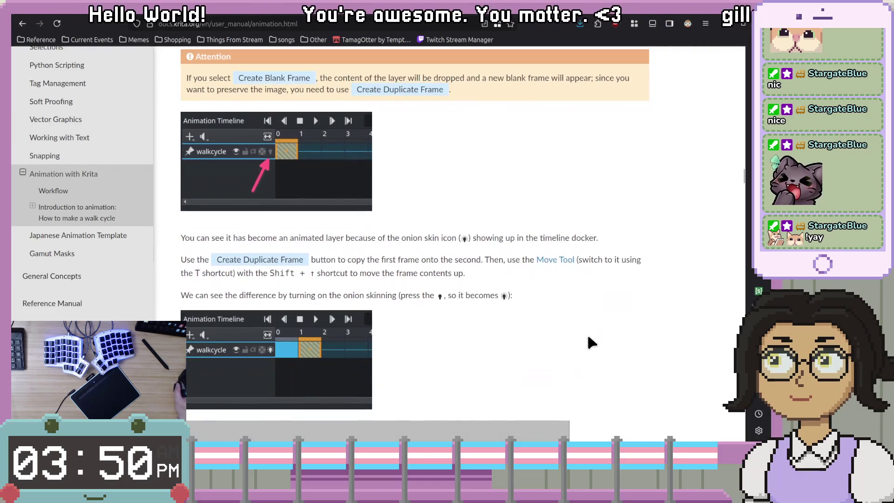
scroll(586, 333, up, 3)
scroll(585, 330, down, 1)
scroll(263, 286, up, 4)
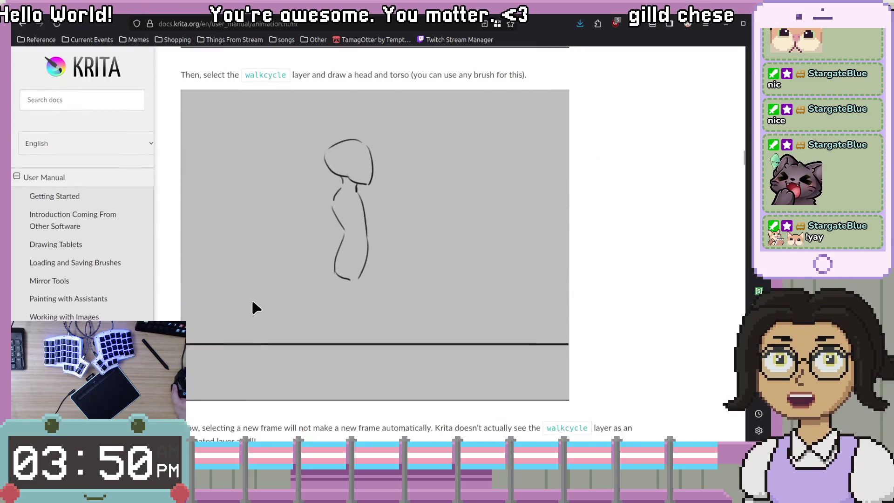
scroll(254, 305, down, 7)
scroll(256, 308, down, 10)
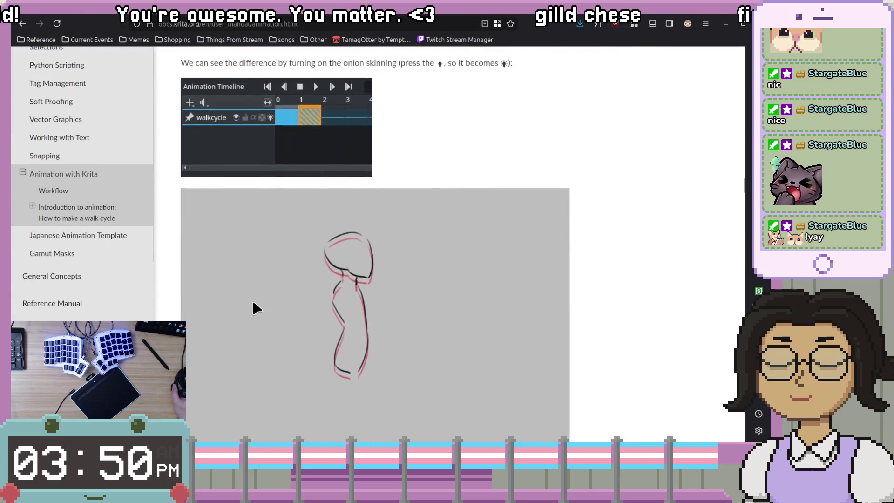
scroll(253, 303, down, 10)
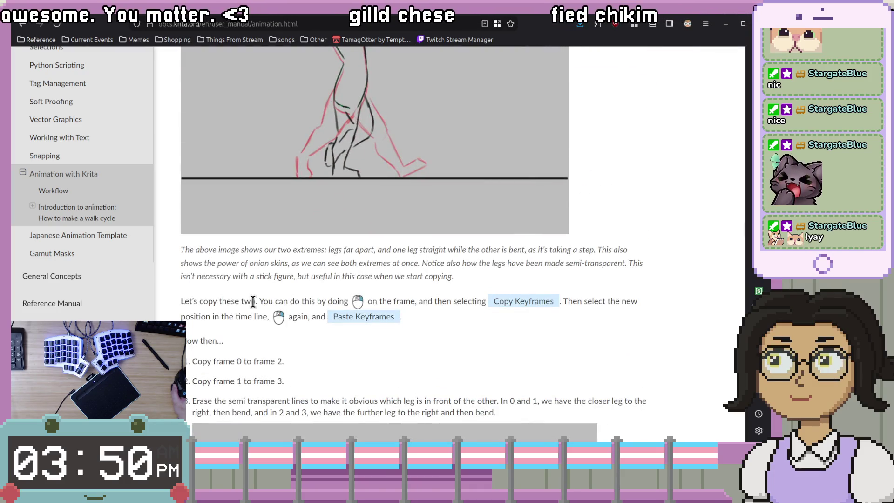
scroll(253, 301, down, 7)
scroll(253, 302, down, 4)
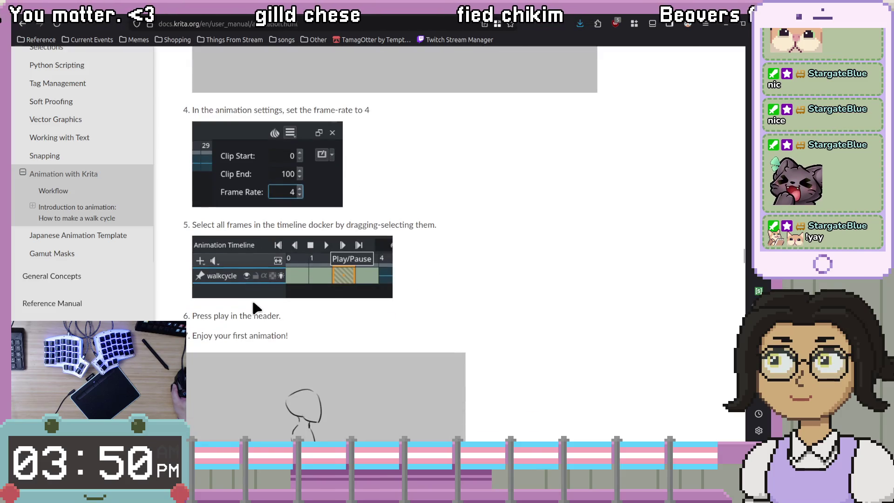
scroll(253, 303, down, 3)
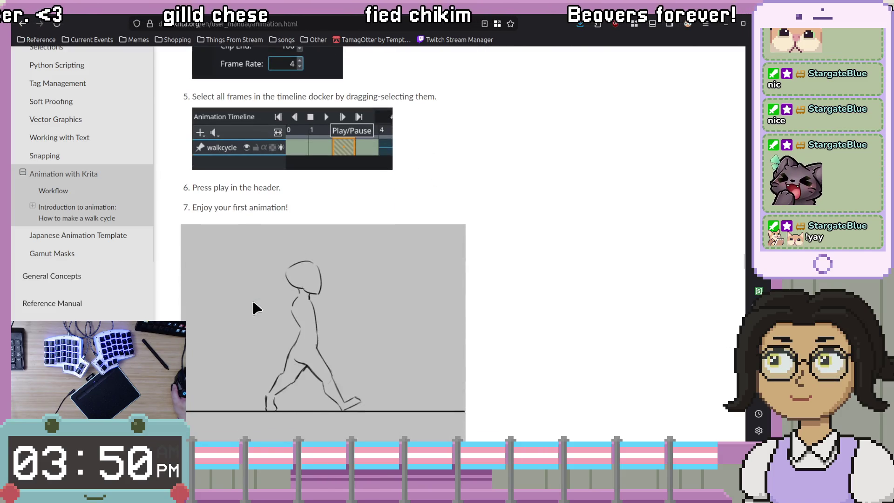
scroll(253, 302, down, 5)
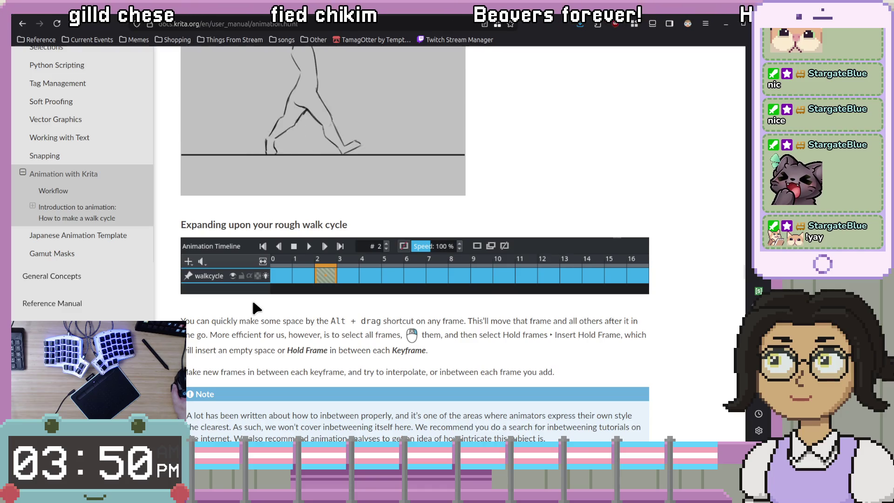
scroll(252, 302, down, 3)
scroll(253, 302, down, 4)
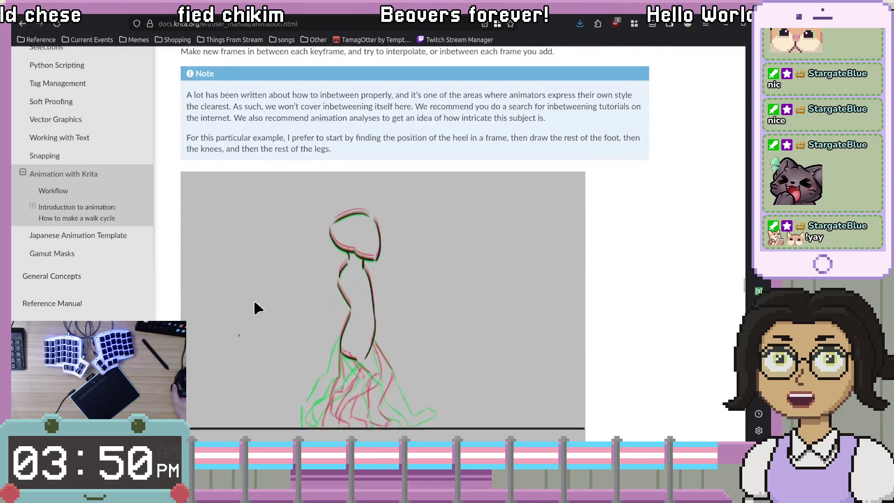
scroll(253, 298, up, 5)
scroll(253, 242, down, 4)
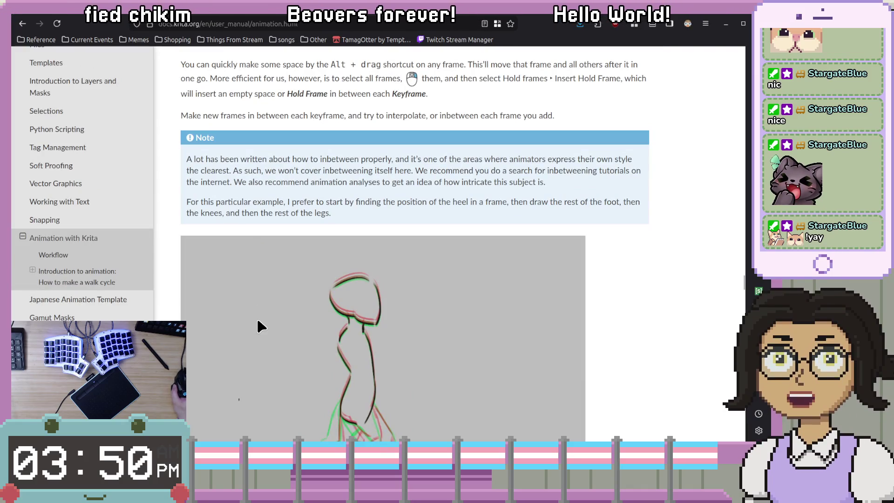
scroll(257, 319, down, 5)
scroll(259, 321, down, 2)
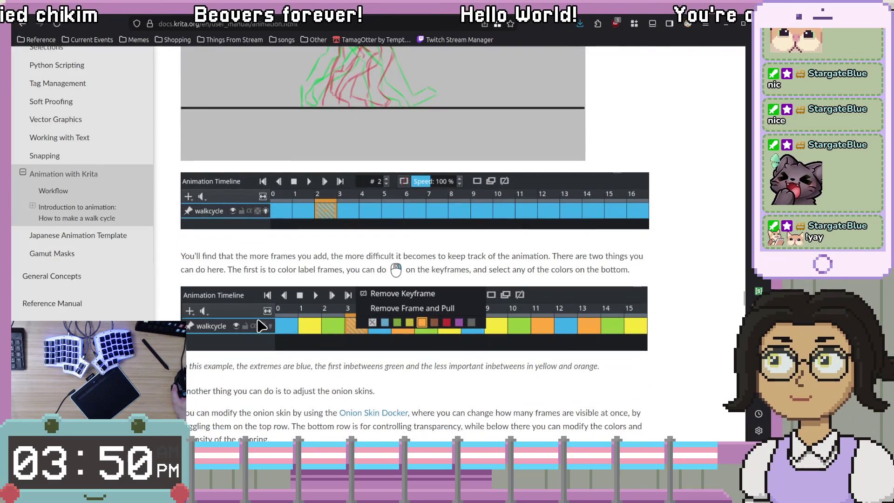
scroll(261, 325, down, 4)
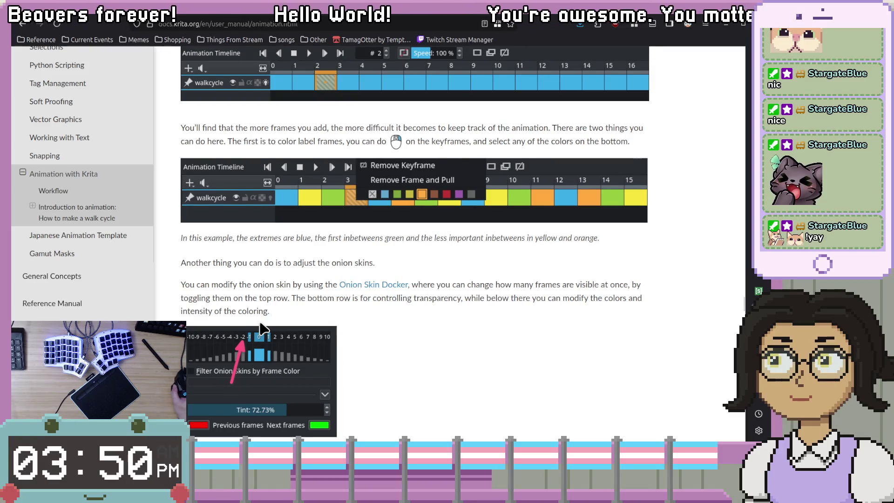
scroll(260, 322, down, 20)
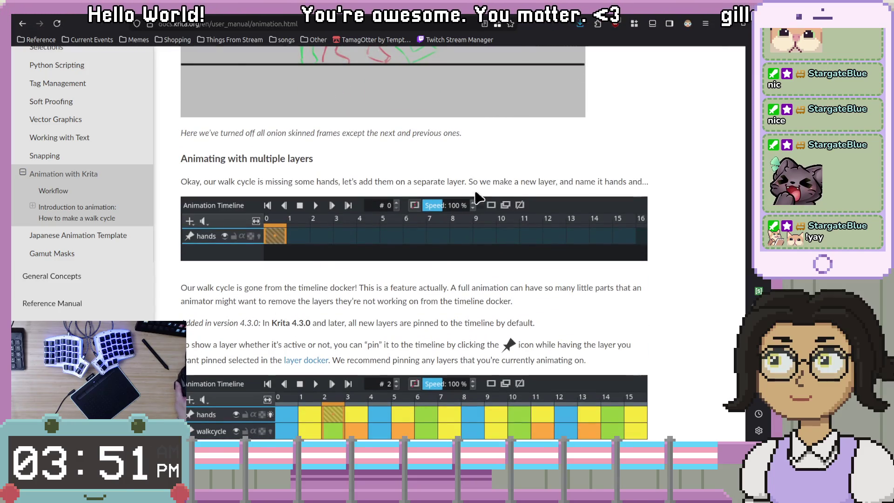
scroll(439, 315, down, 5)
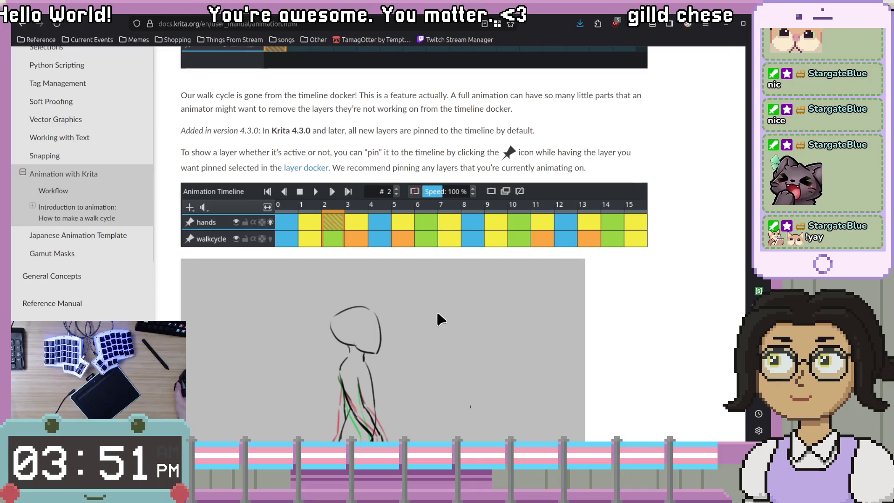
scroll(440, 319, down, 5)
scroll(440, 319, down, 4)
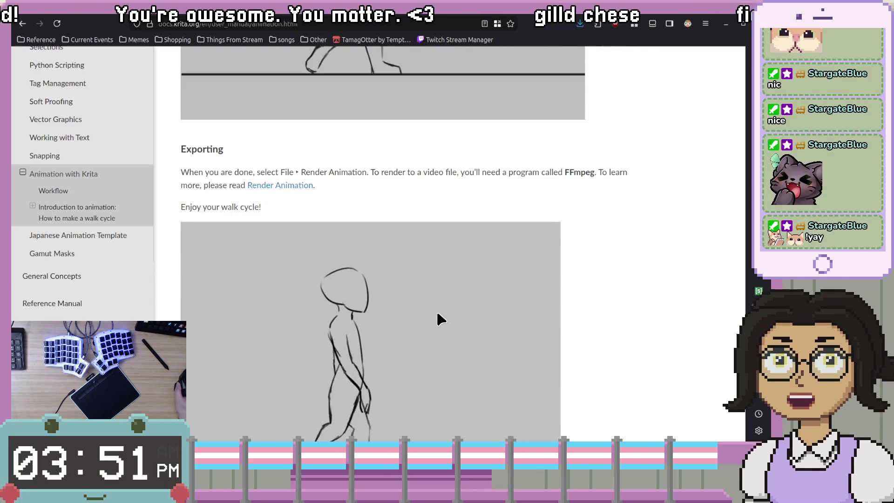
scroll(440, 319, down, 10)
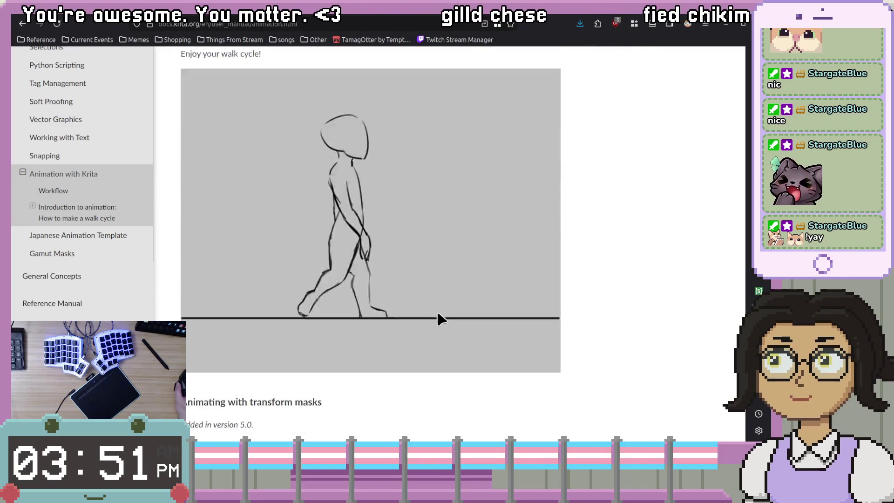
scroll(438, 312, down, 3)
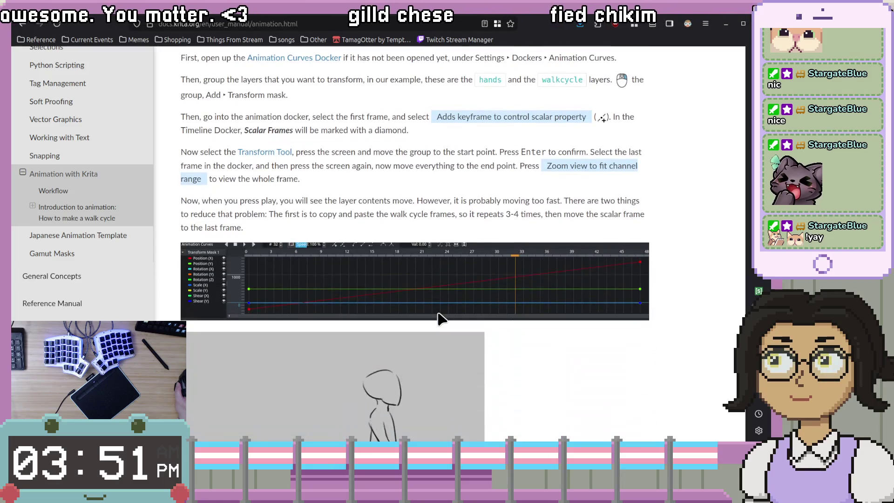
scroll(442, 320, down, 3)
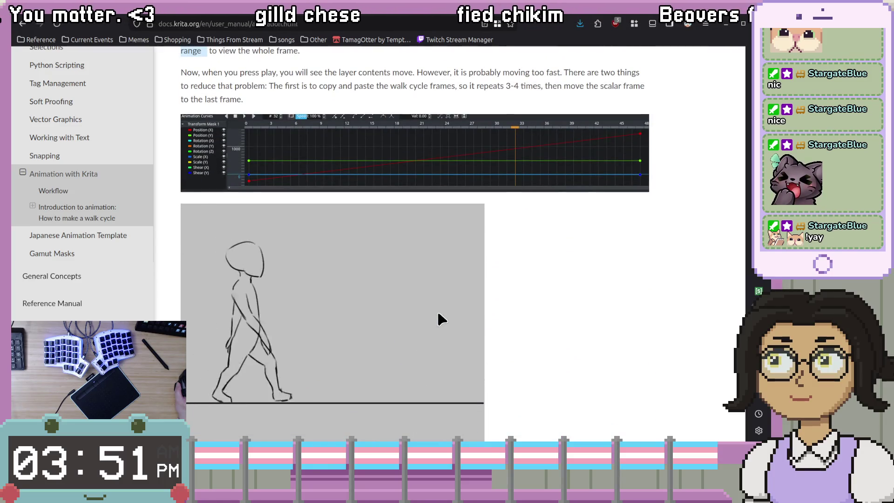
scroll(442, 320, down, 15)
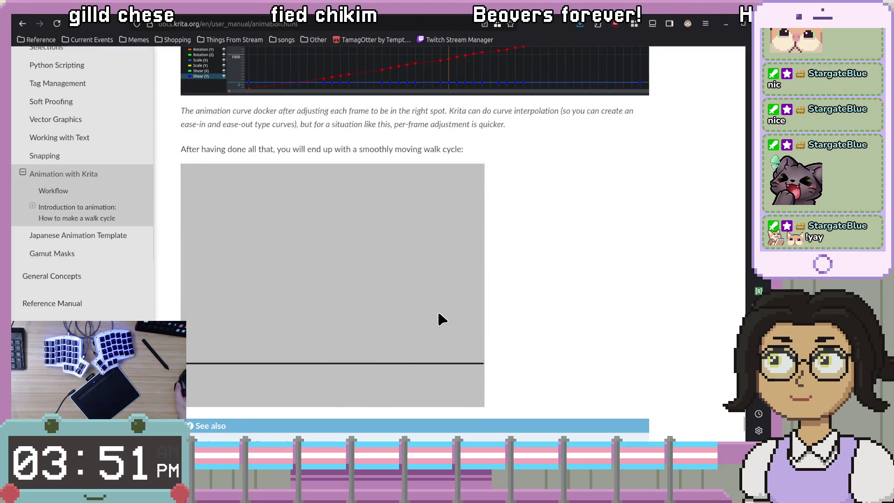
scroll(441, 319, down, 4)
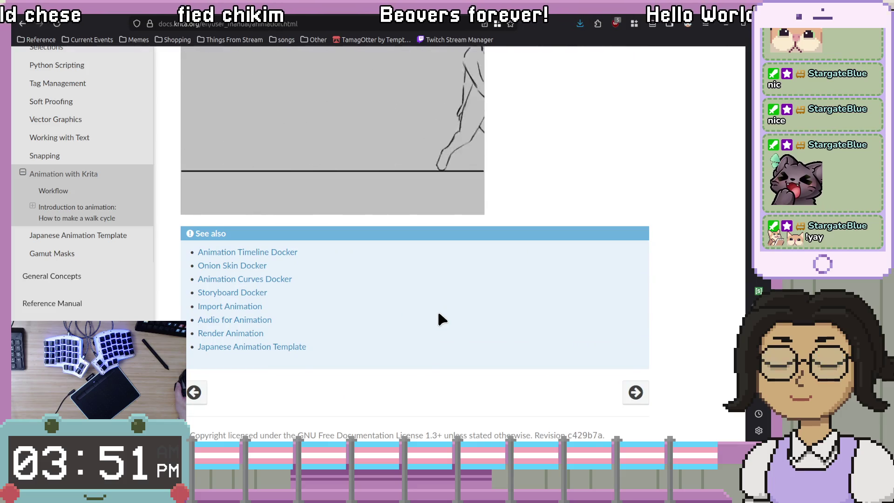
scroll(441, 319, up, 5)
scroll(441, 320, up, 10)
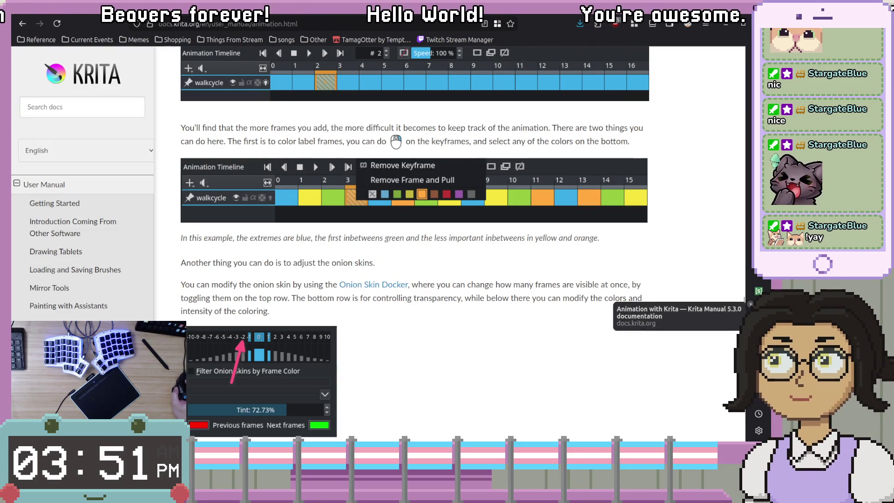
key(super+Down)
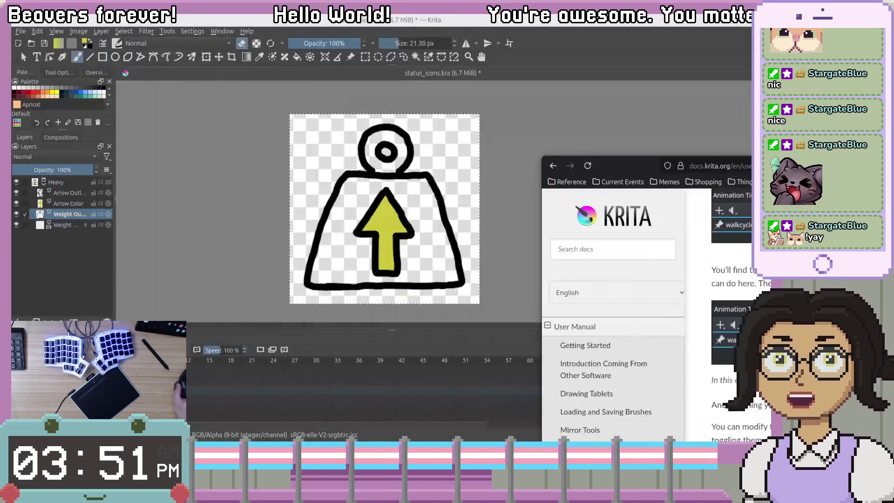
Back in Krita, restore the weight's dark purple-grey body fill using undo and redo.
key(alt+Tab)
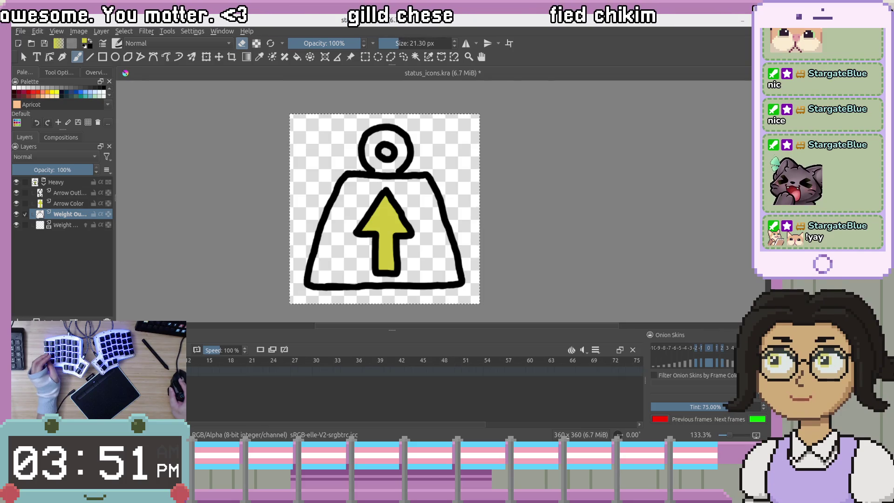
scroll(203, 281, down, 3)
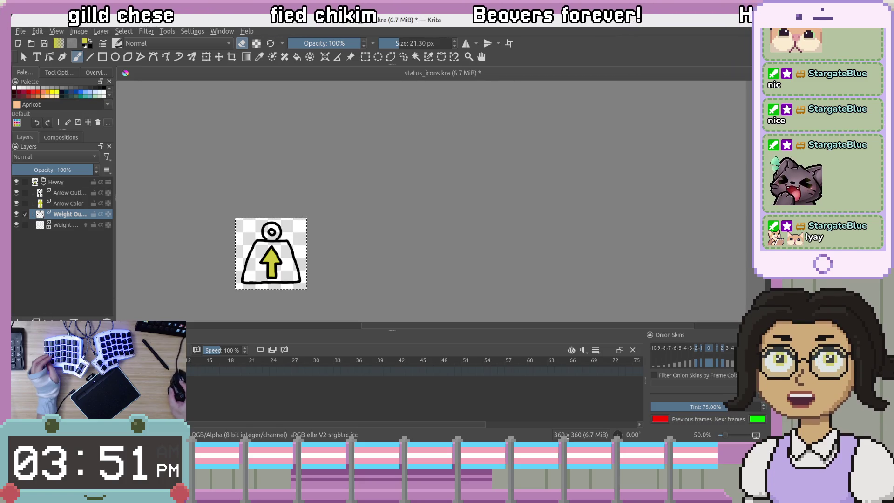
key(shift+BackSpace)
key(ctrl+z)
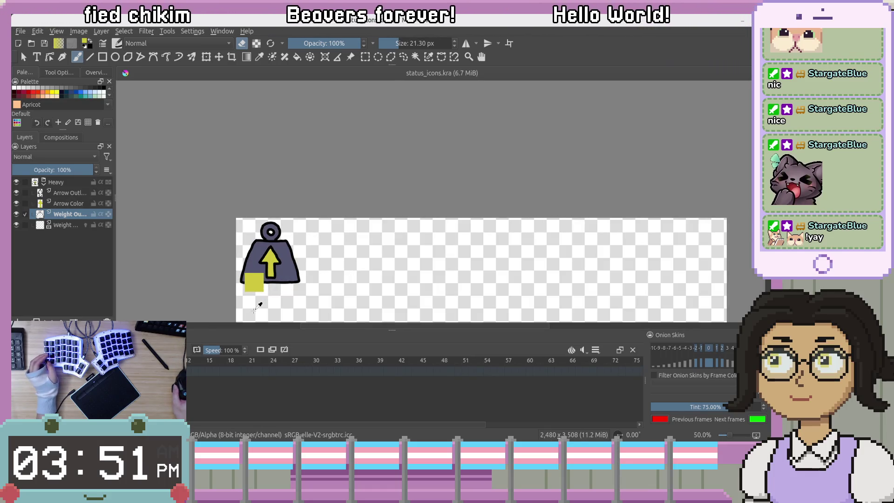
key(ctrl+shift+z)
key(ctrl+a)
key(BackSpace)
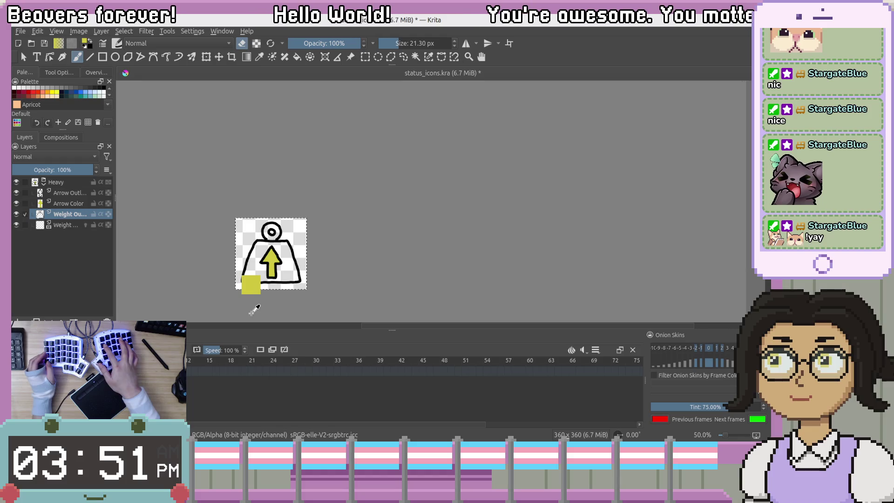
key(ctrl+z)
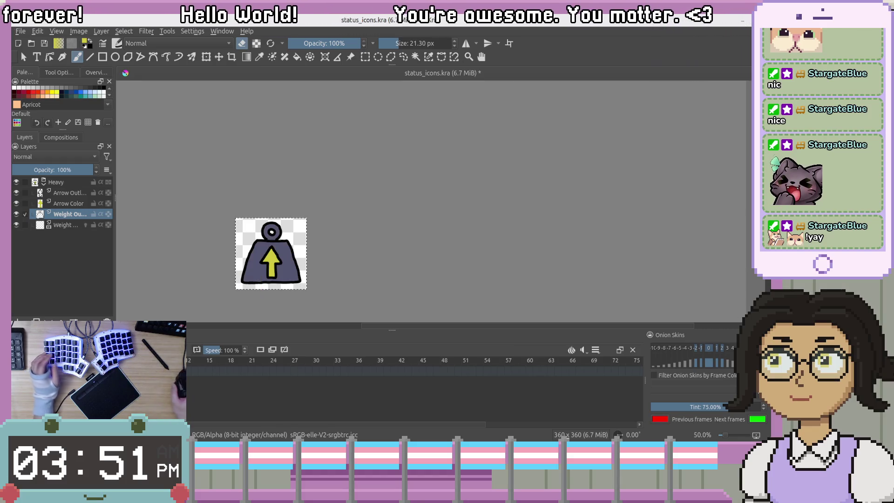
Step through the Heavy group's layers, ending on the bottom weight fill layer.
click(60, 228)
click(67, 217)
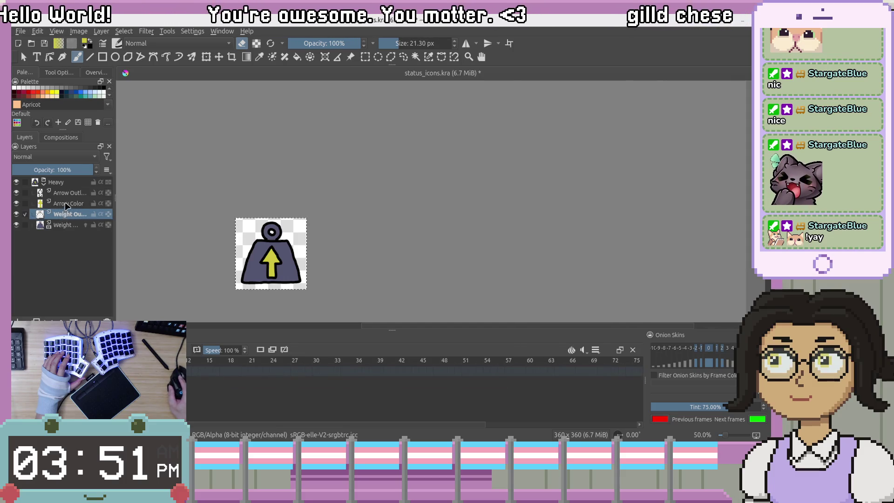
click(65, 182)
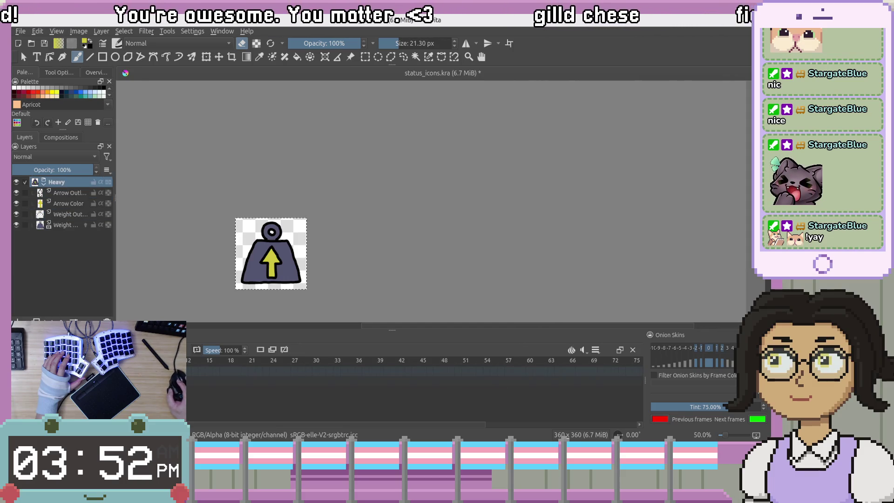
click(69, 193)
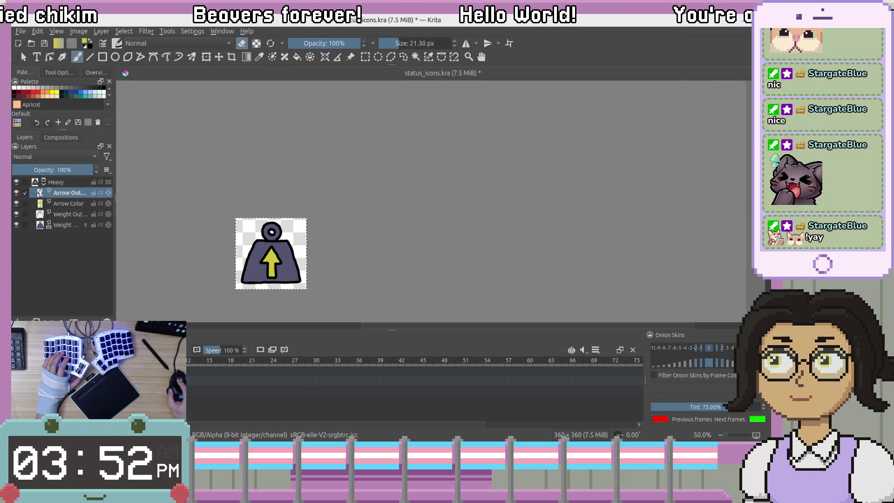
click(62, 205)
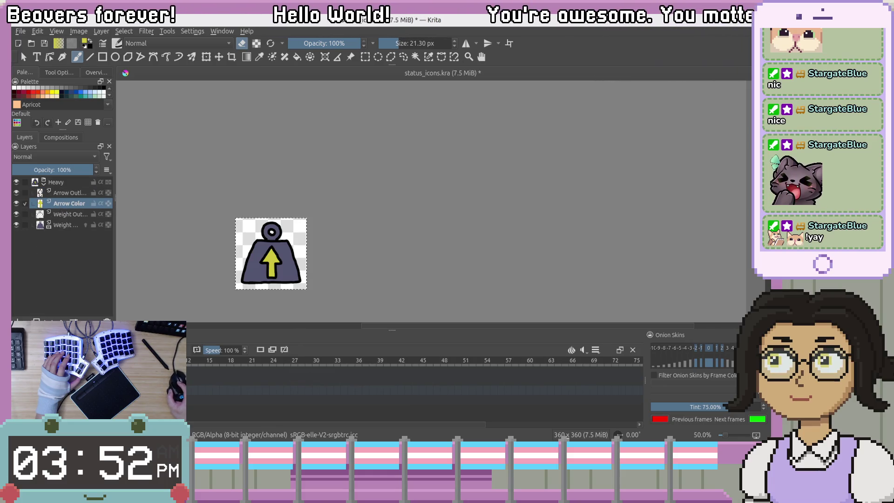
key(Page_Down)
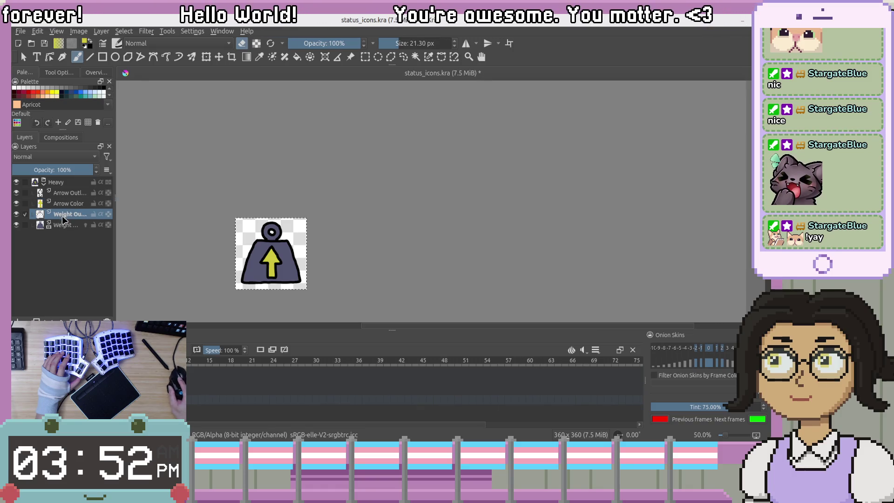
click(63, 226)
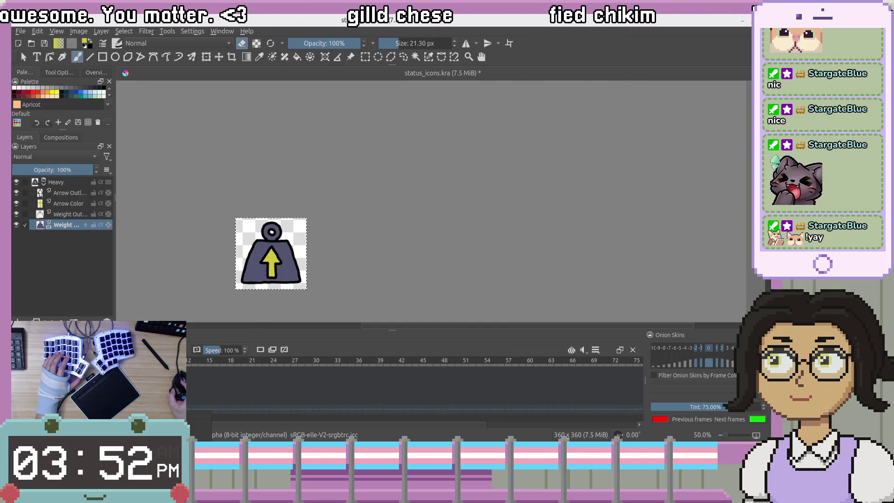
Undo and redo the purple fill, zoom in on the icon, and switch to the painting layout.
key(ctrl+z)
key(ctrl+shift+z)
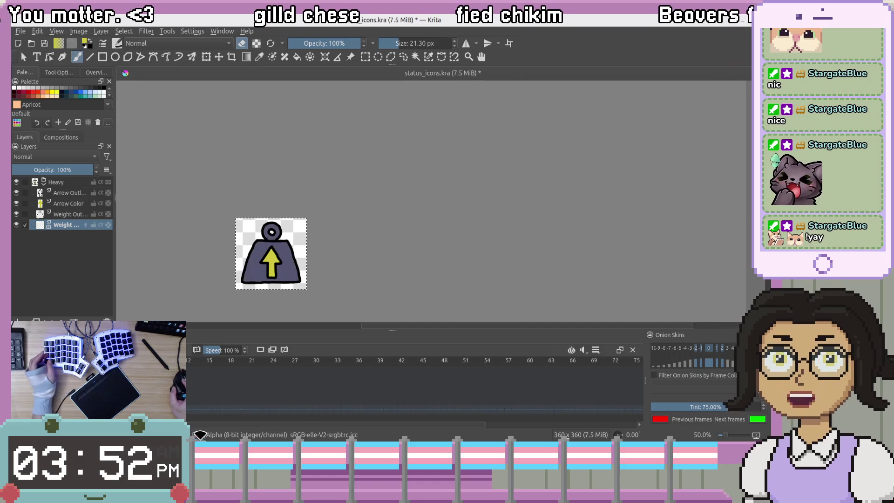
drag(305, 177, 449, 169)
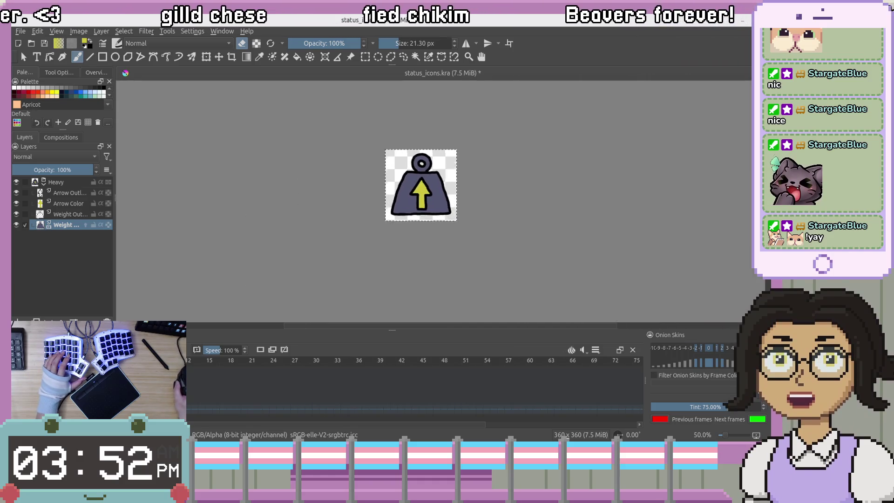
scroll(449, 170, up, 5)
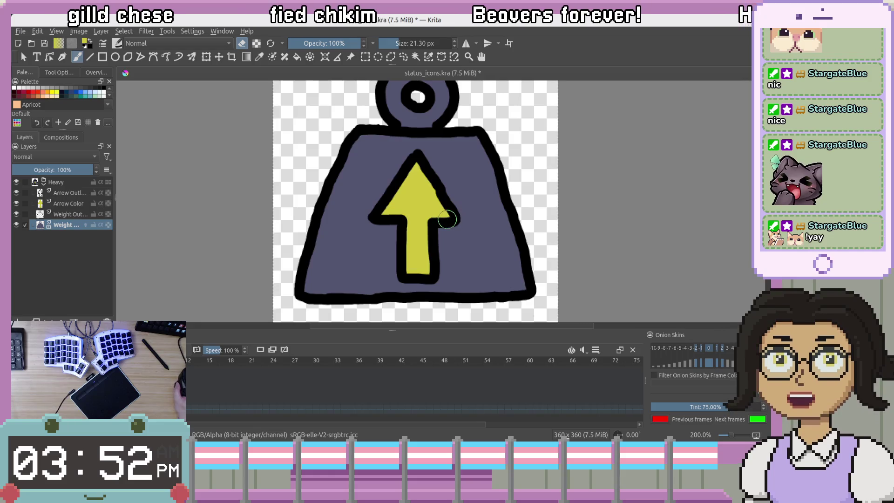
scroll(455, 189, down, 1)
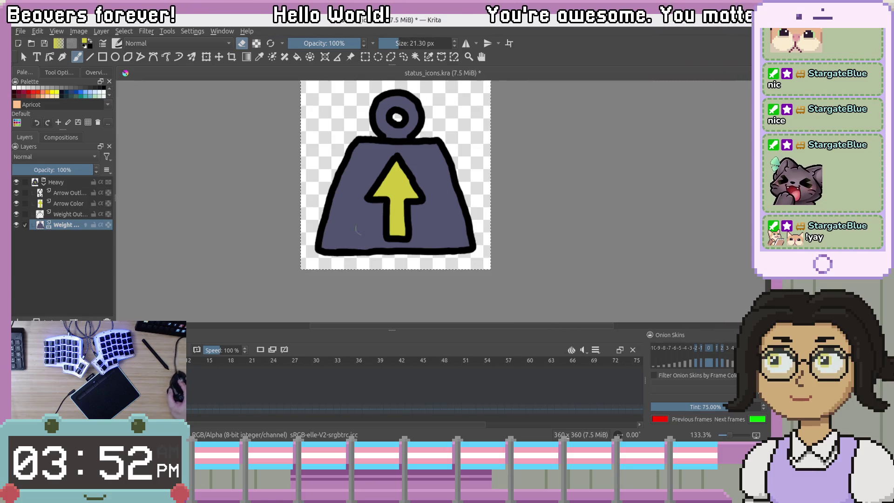
drag(331, 245, 310, 272)
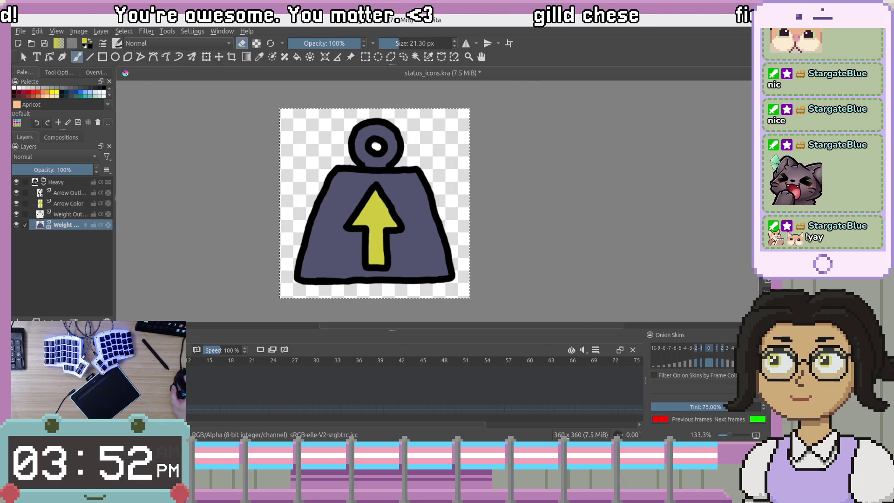
key(alt+Tab)
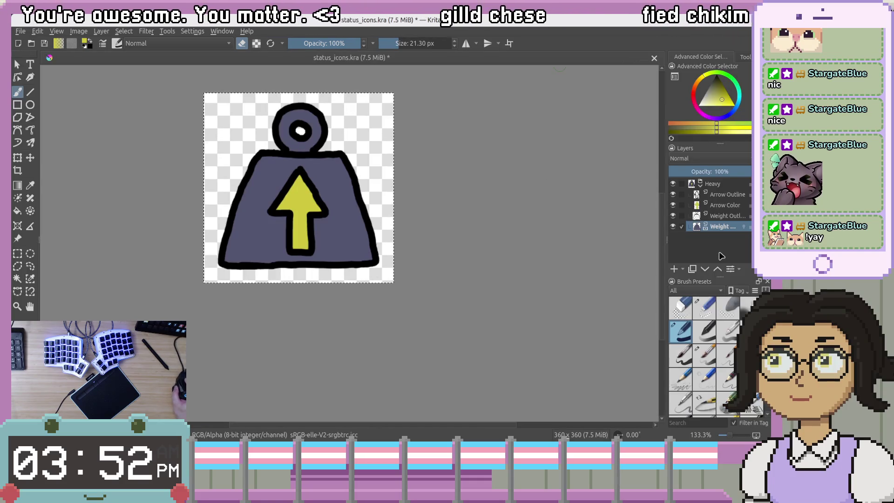
Hide and re-show the weight fill layer, then collapse the Heavy group's child layers.
mouse_move(613, 233)
mouse_down()
mouse_move(513, 265)
mouse_move(582, 273)
mouse_up()
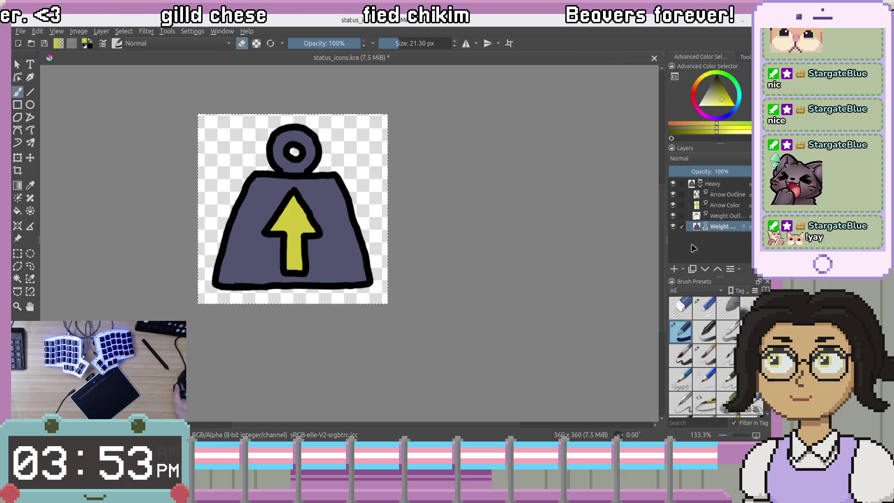
mouse_move(682, 187)
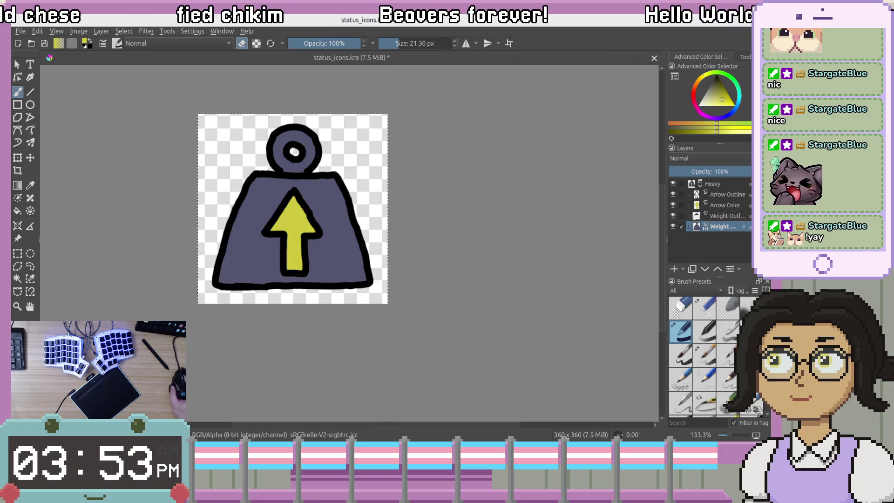
click(673, 226)
click(673, 226)
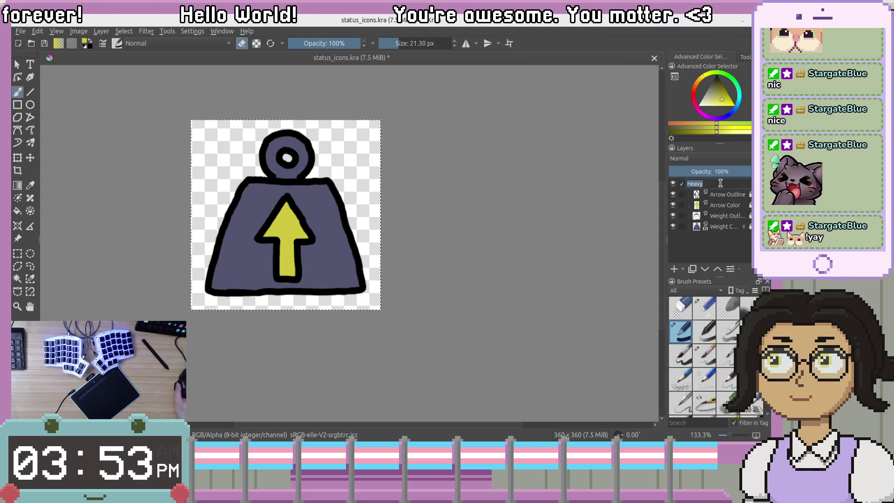
click(701, 183)
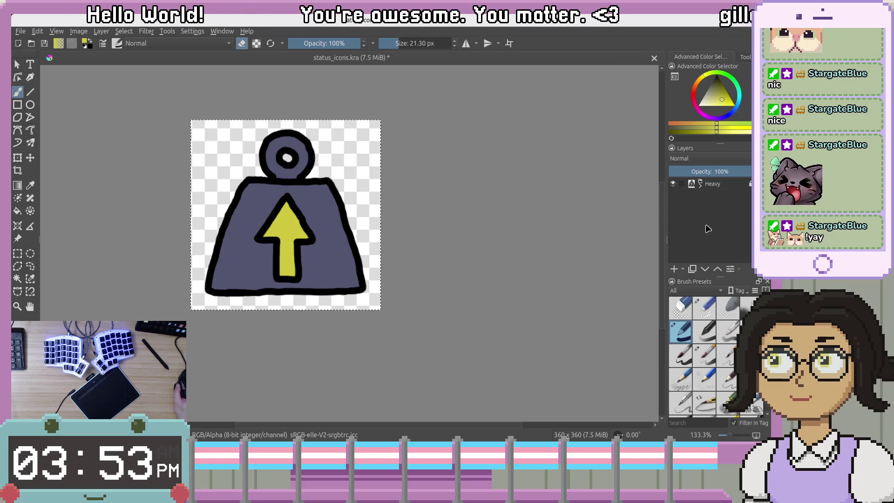
scroll(387, 248, down, 3)
scroll(414, 239, up, 2)
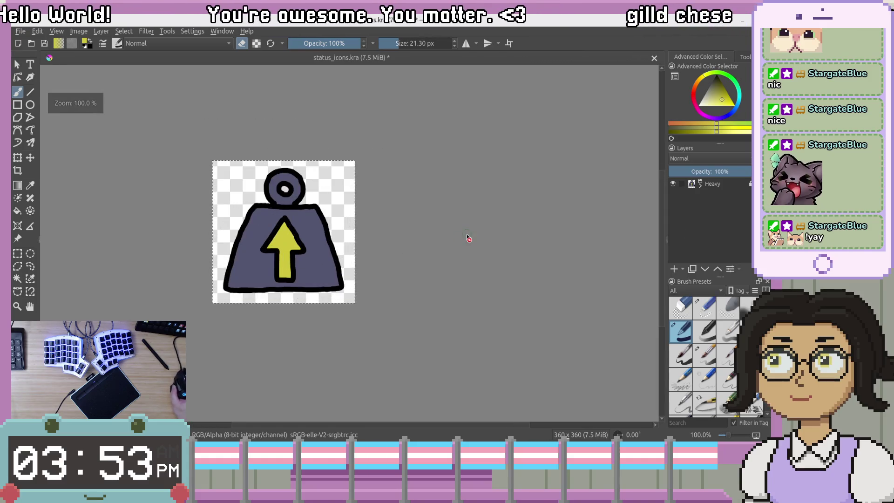
drag(469, 238, 457, 250)
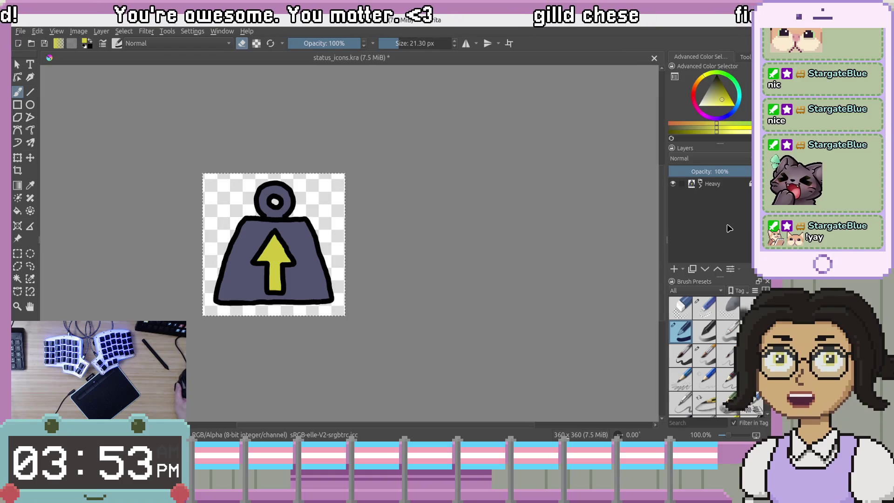
drag(479, 265, 373, 256)
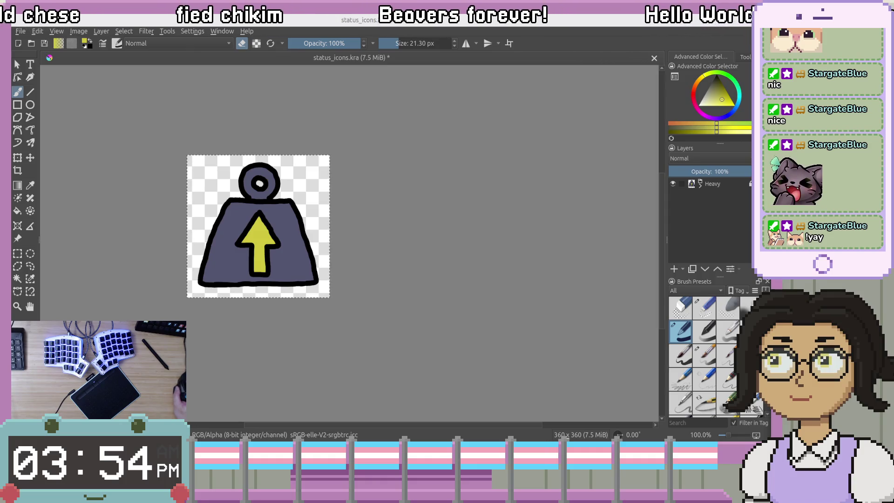
click(503, 226)
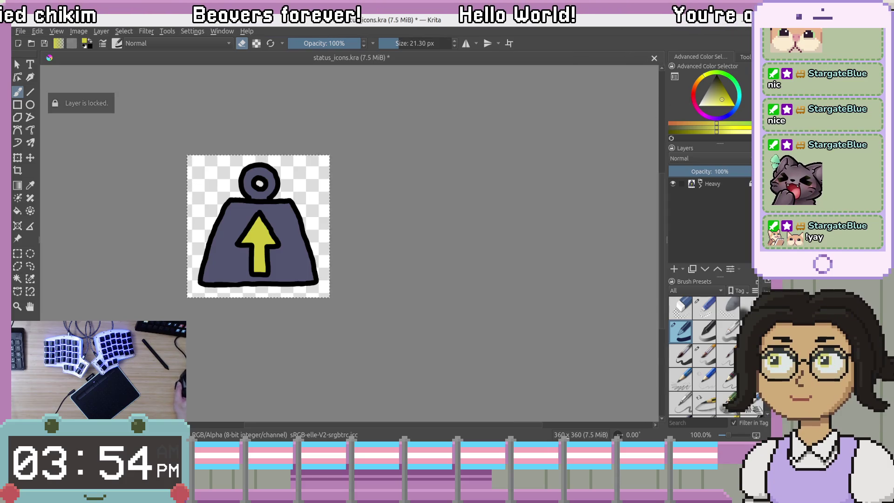
Return to the Animation workspace with the Timeline docker and onion-skin controls.
key(alt+Tab)
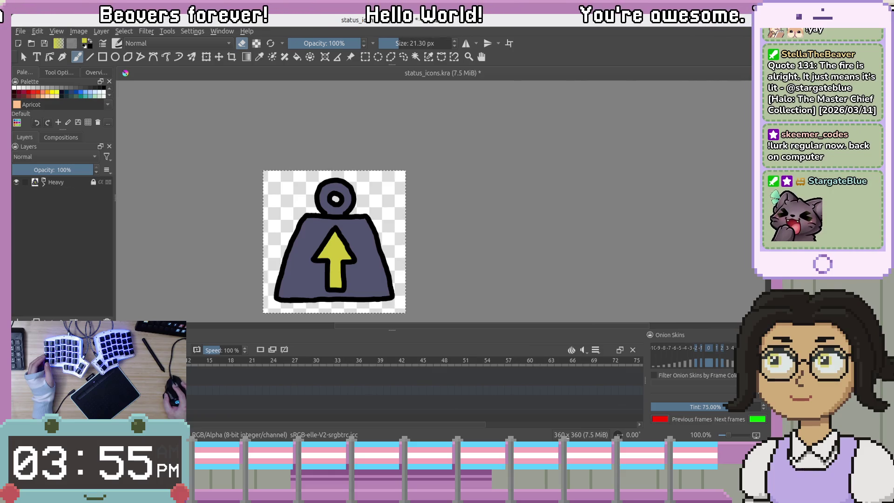
key(space)
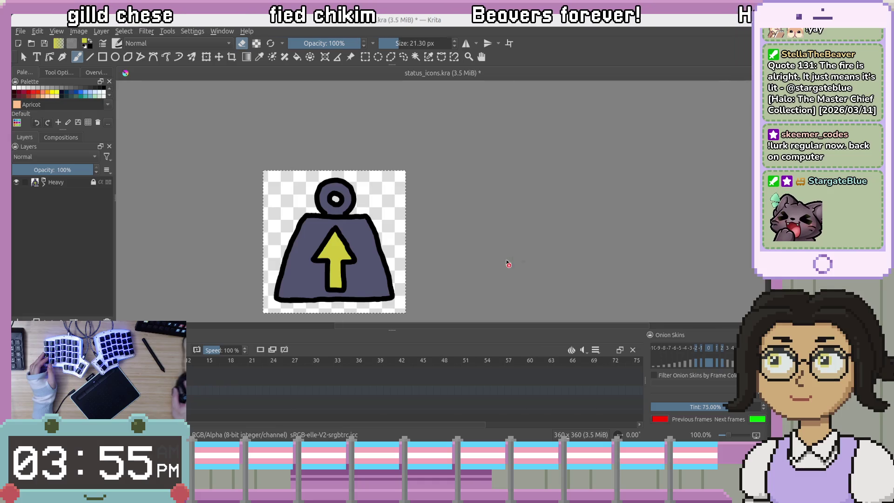
Create a new document with width 360, height 360 and resolution 100 pixels per inch.
click(20, 31)
click(24, 40)
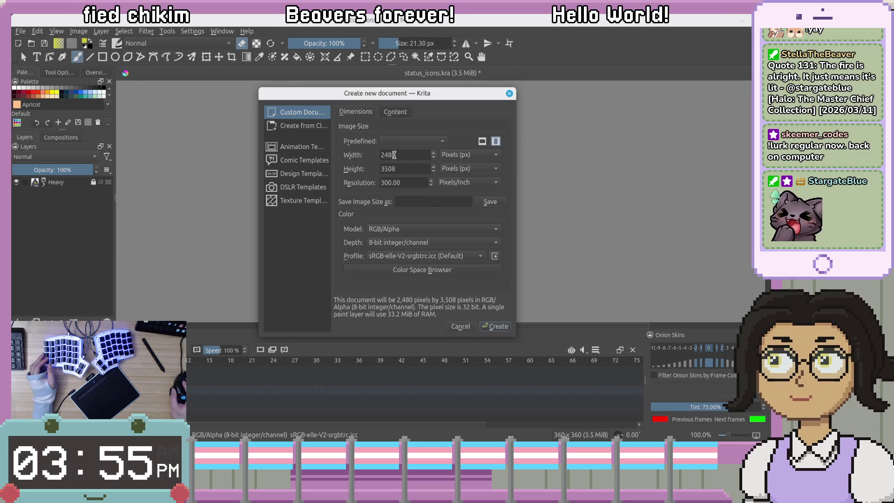
text(360)
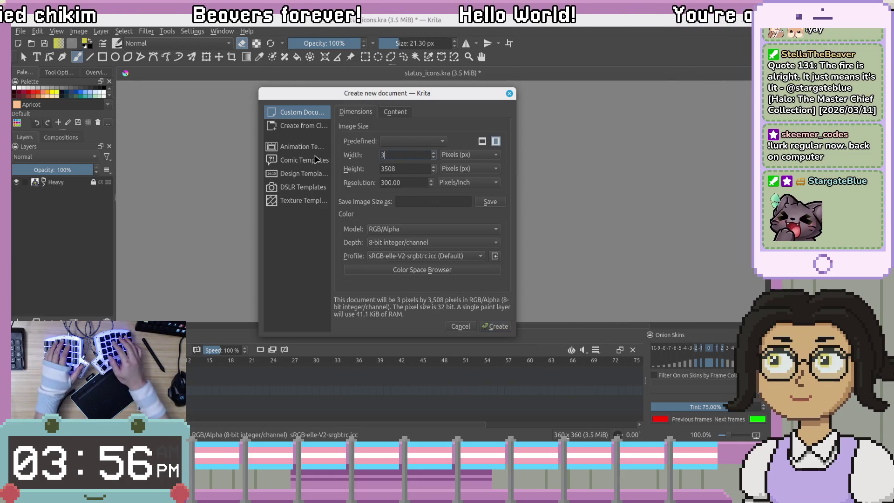
key(Tab)
text(360)
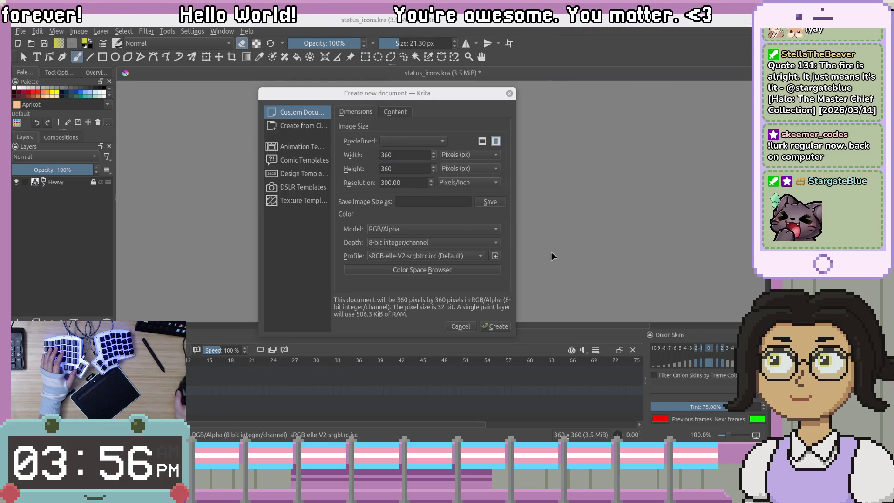
double_click(390, 182)
text(100)
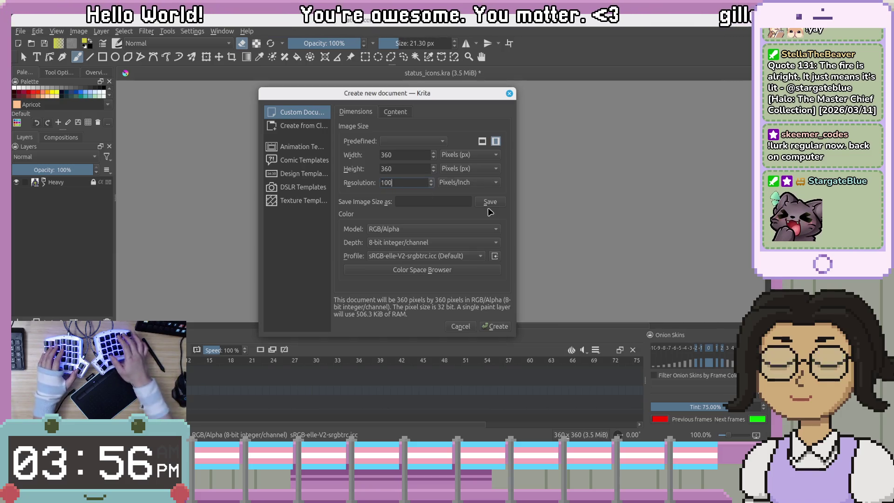
click(498, 326)
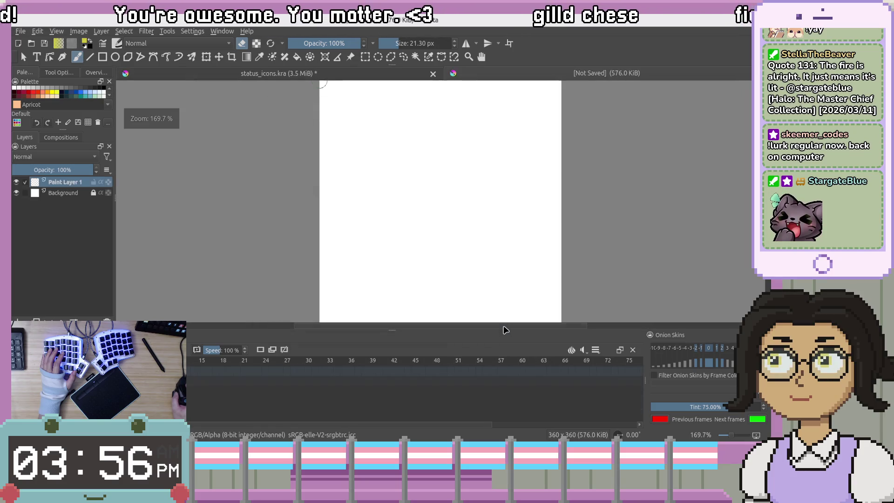
Un-maximize the Krita window and add a keyframe to Paint Layer 1 on the timeline.
mouse_move(519, 21)
mouse_down()
mouse_move(615, 144)
mouse_move(479, 54)
mouse_move(535, 16)
mouse_move(523, 14)
mouse_up()
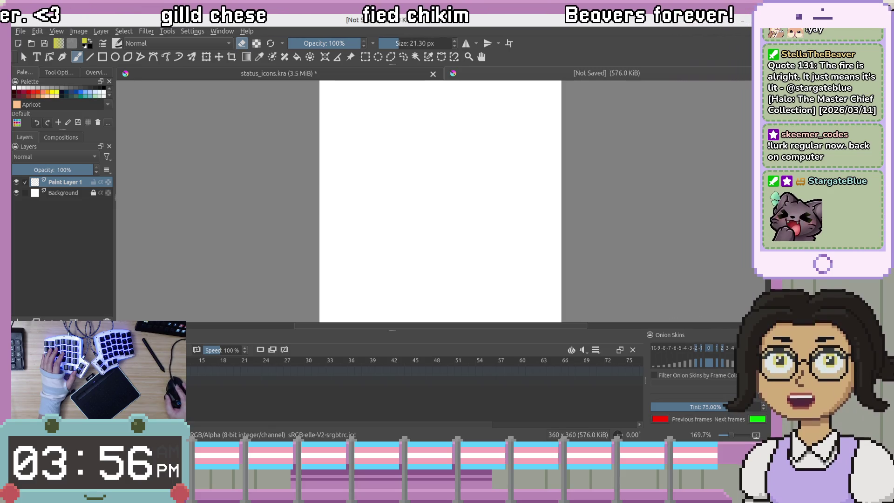
click(260, 351)
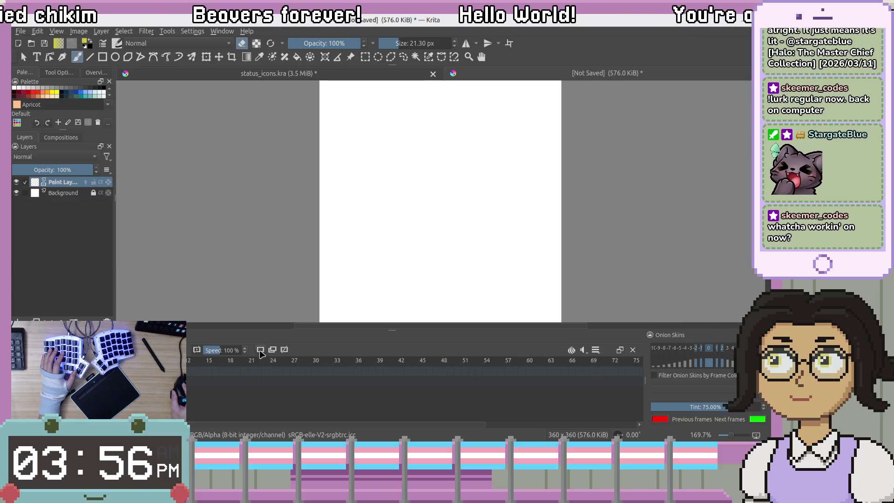
click(269, 363)
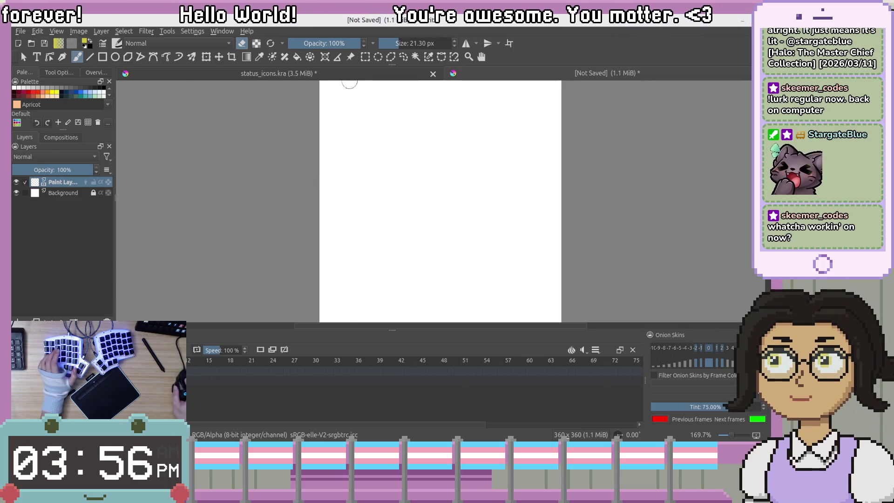
Hide the white Background layer so the 360×360 canvas shows transparency.
right_click(383, 174)
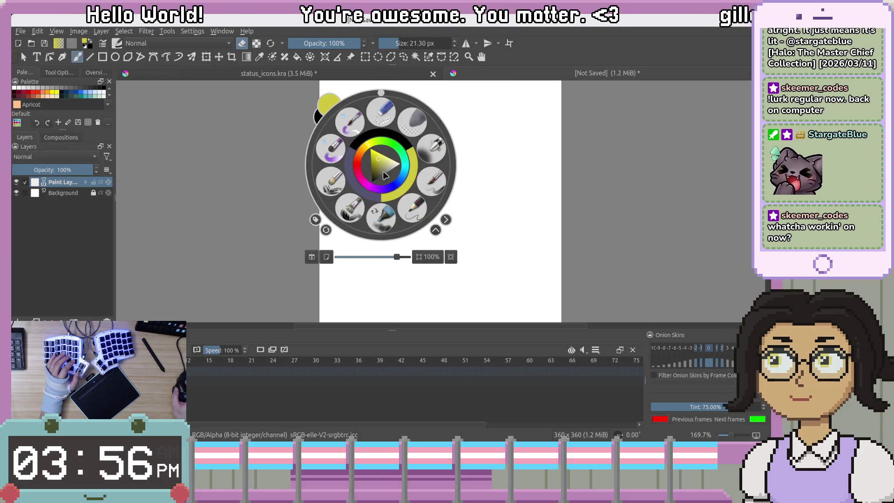
right_click(382, 161)
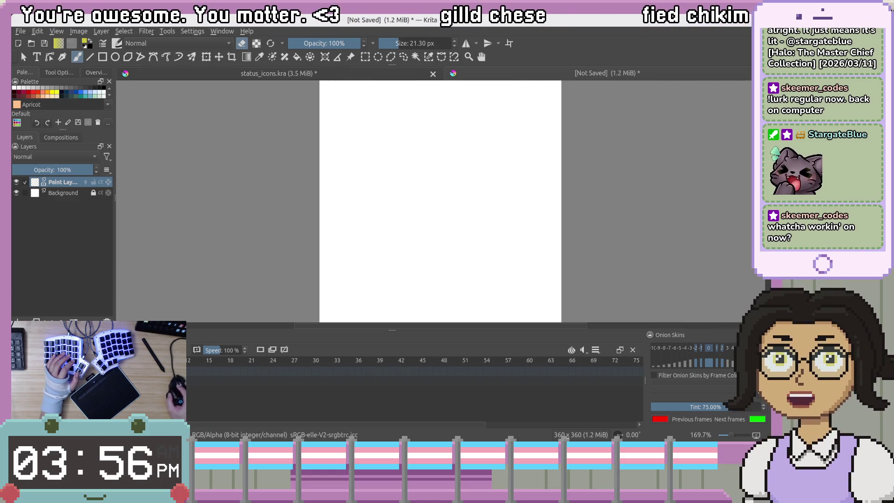
click(17, 192)
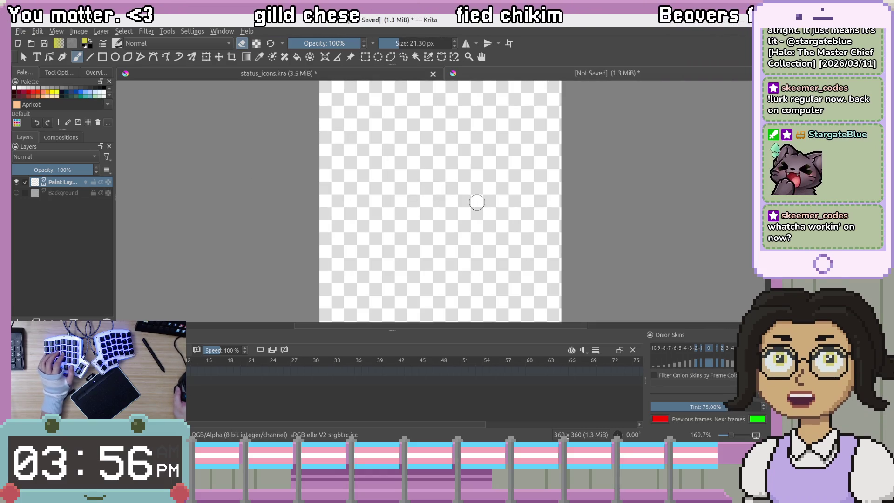
Turn off erasing and paint yellow test strokes, clearing the canvas between attempts.
key(e)
mouse_move(441, 157)
mouse_down()
mouse_move(440, 200)
mouse_move(469, 159)
mouse_move(439, 222)
mouse_up()
key(Delete)
mouse_move(415, 163)
mouse_down()
mouse_move(421, 205)
mouse_move(477, 205)
mouse_up()
key(Delete)
mouse_move(406, 176)
mouse_down()
mouse_move(385, 214)
mouse_move(468, 243)
mouse_up()
Add a new animation frame on the paint layer, set zoom to 100%, and play back the frames.
click(258, 372)
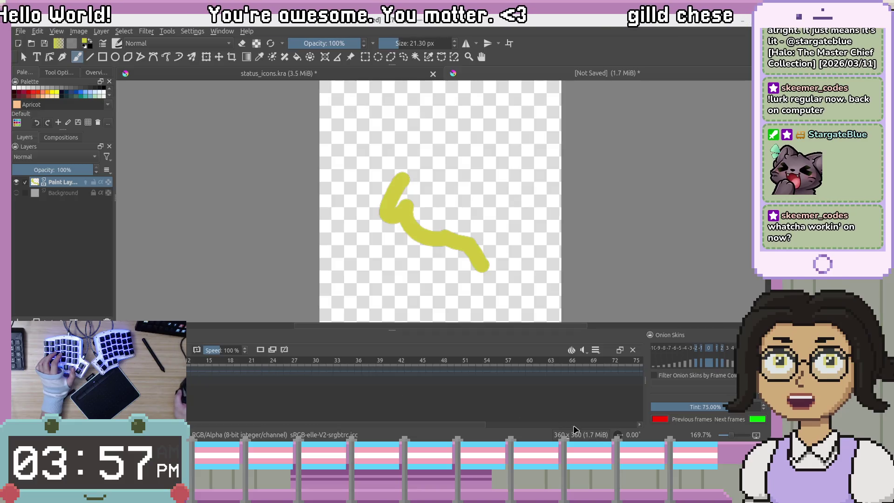
drag(731, 438, 730, 437)
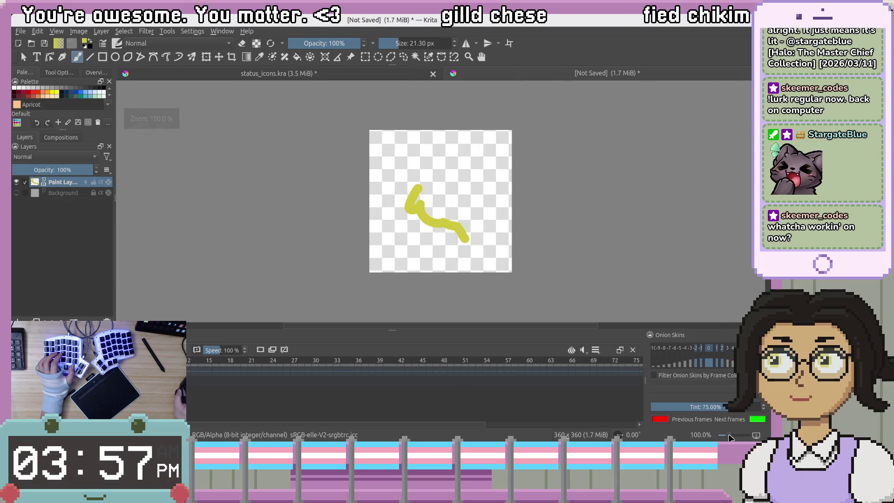
key(space)
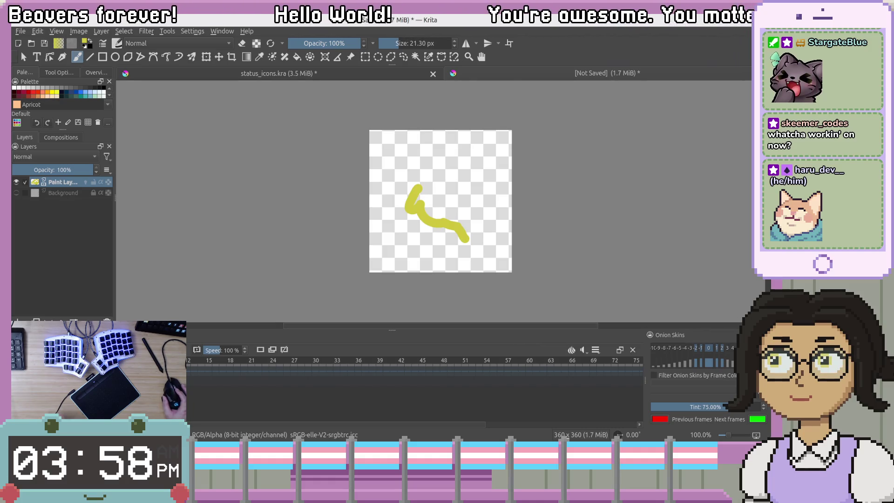
Zoom to 133.3% and back to 100%, then enlarge the timeline to show its playback controls.
mouse_move(729, 438)
mouse_down()
mouse_move(740, 438)
mouse_move(731, 438)
mouse_up()
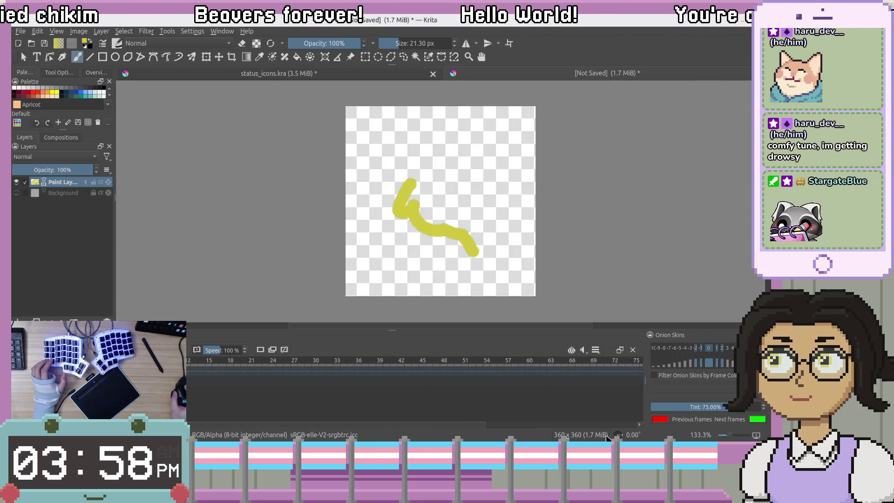
drag(732, 439, 731, 437)
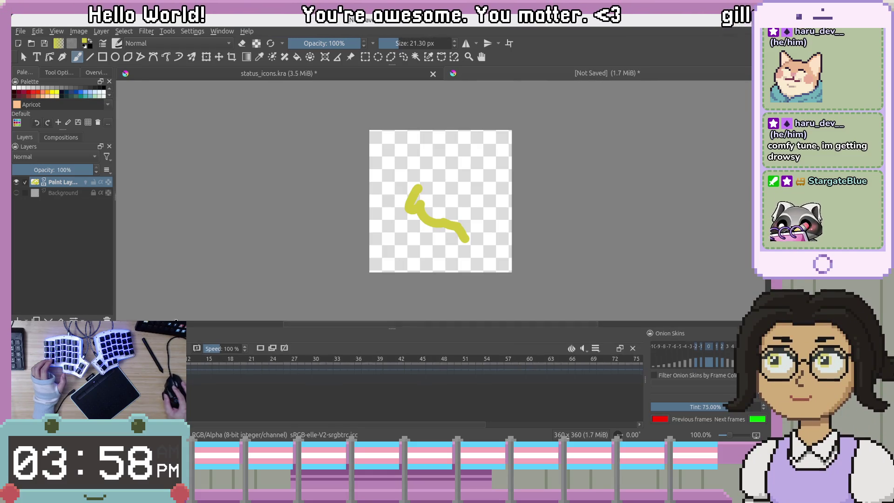
drag(392, 326, 392, 293)
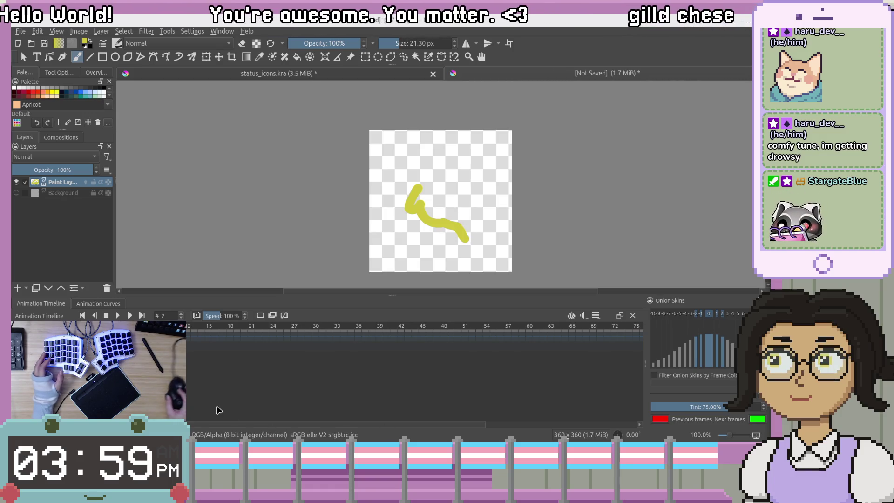
Preview the animation, then change the timeline's clip end from 100 to 5.
key(space)
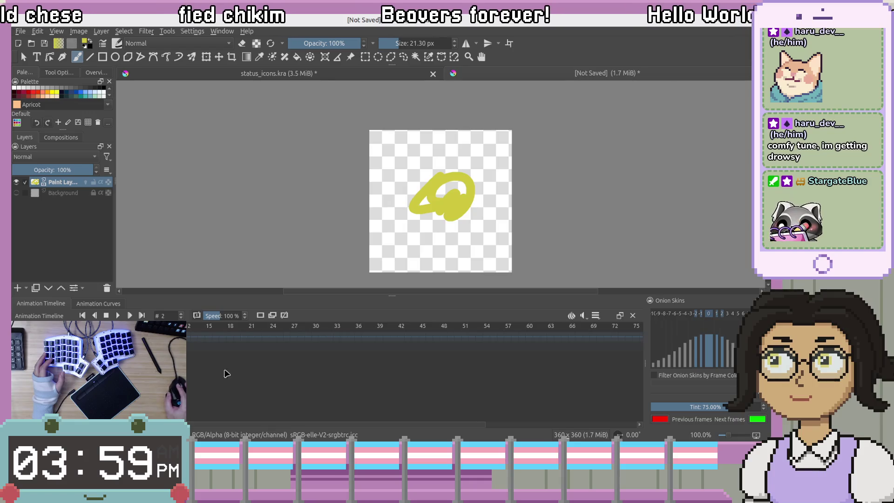
click(594, 316)
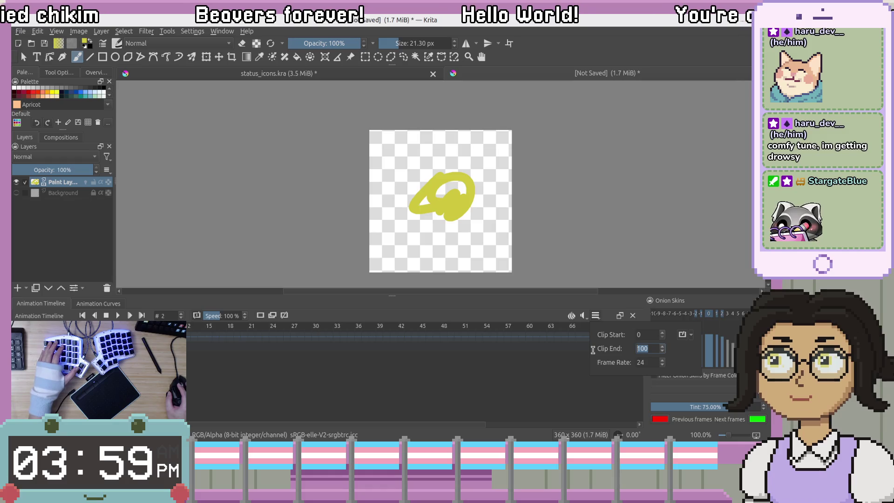
drag(656, 353, 592, 350)
text(5)
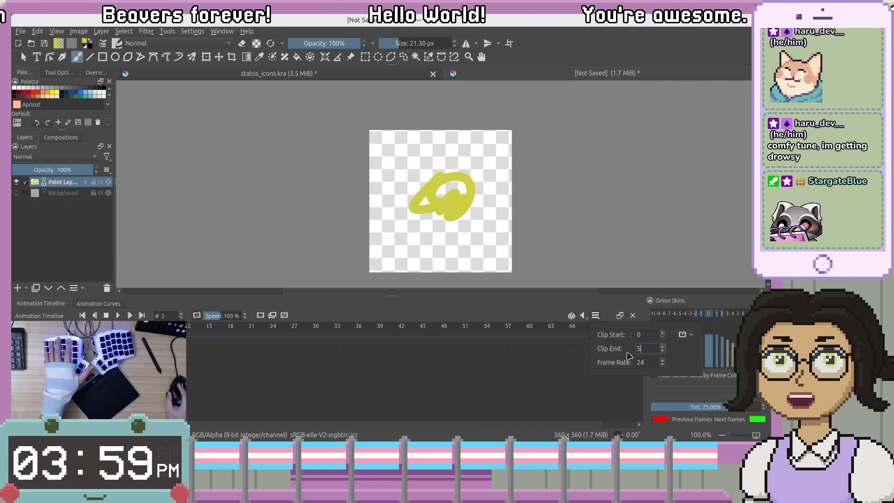
click(202, 370)
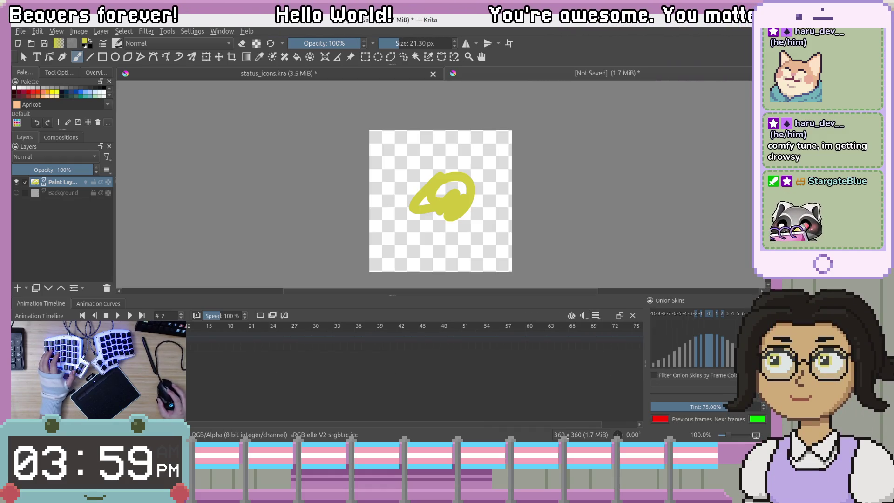
click(624, 316)
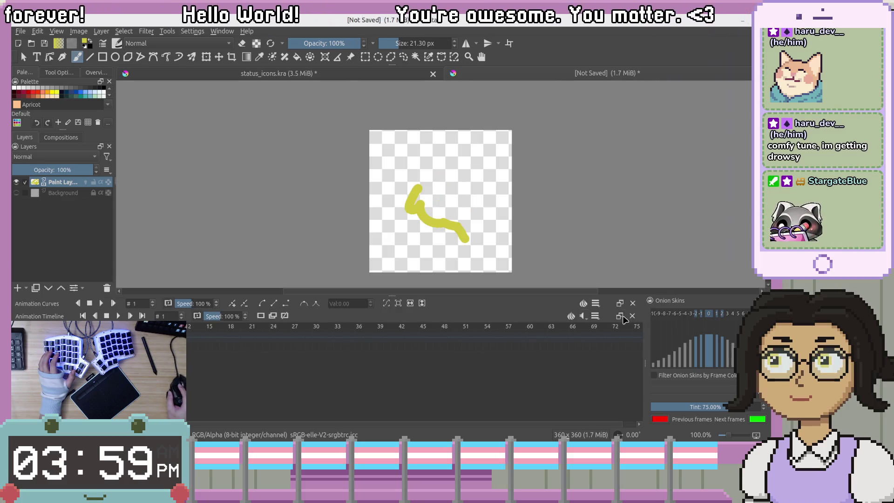
click(622, 317)
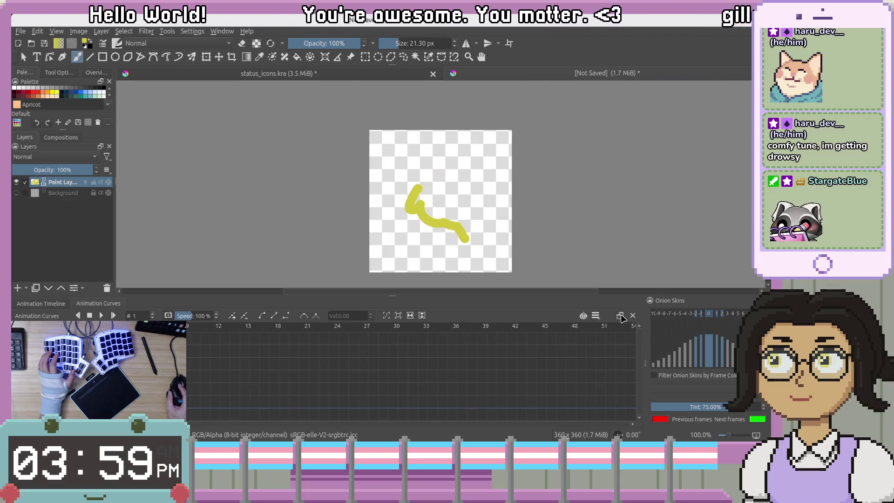
click(622, 317)
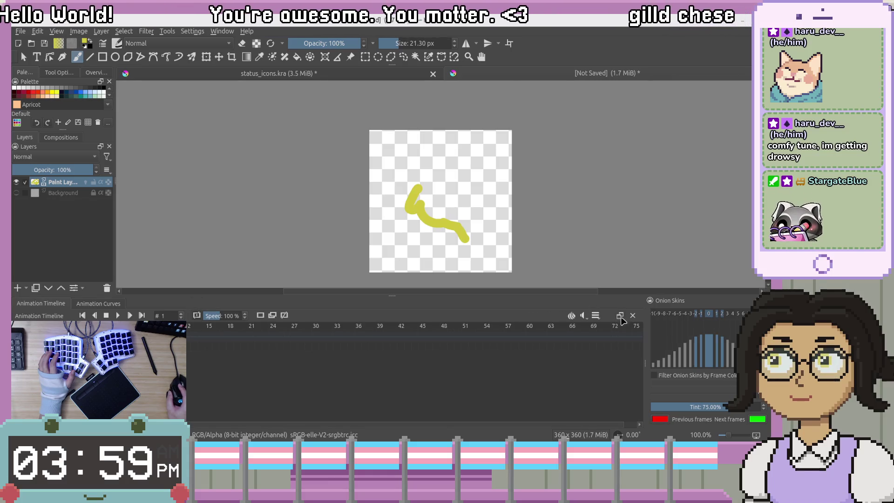
click(596, 316)
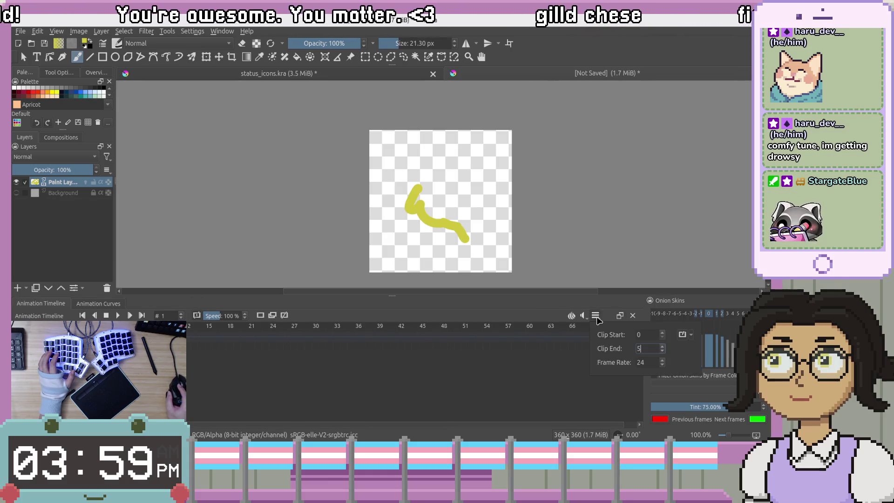
click(582, 316)
click(582, 316)
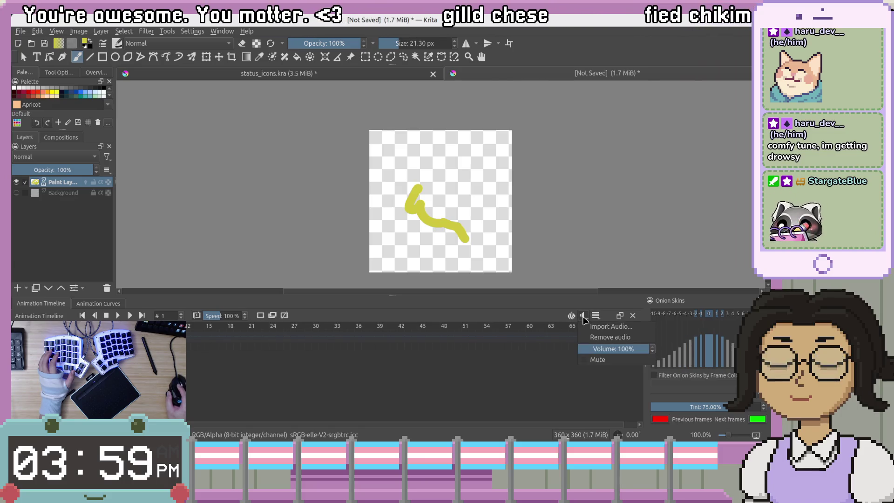
click(576, 319)
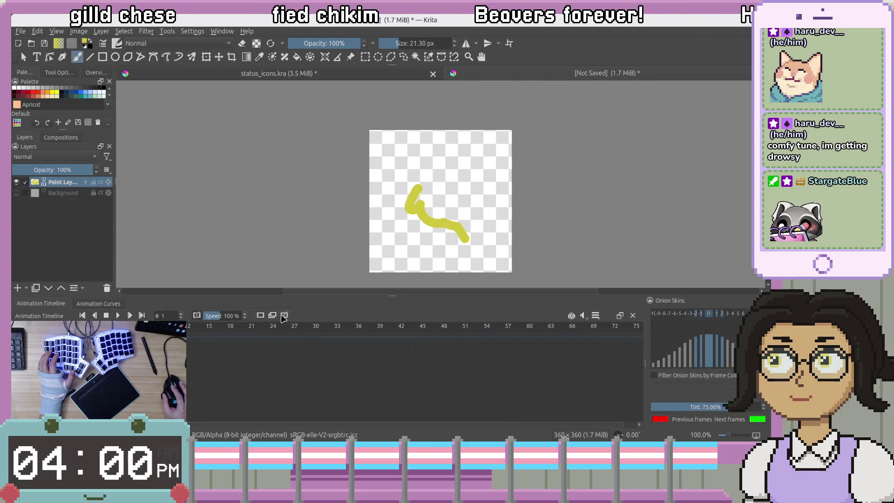
drag(415, 191, 436, 207)
key(ctrl+z)
key(ctrl+z)
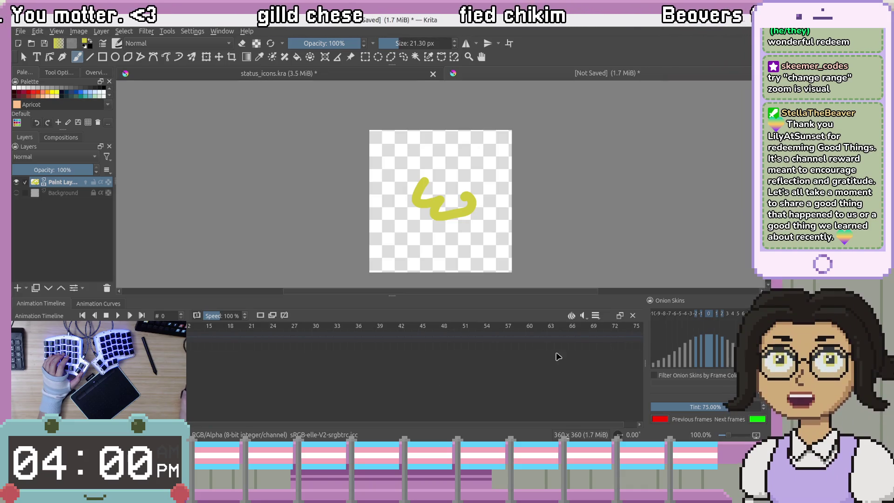
click(597, 316)
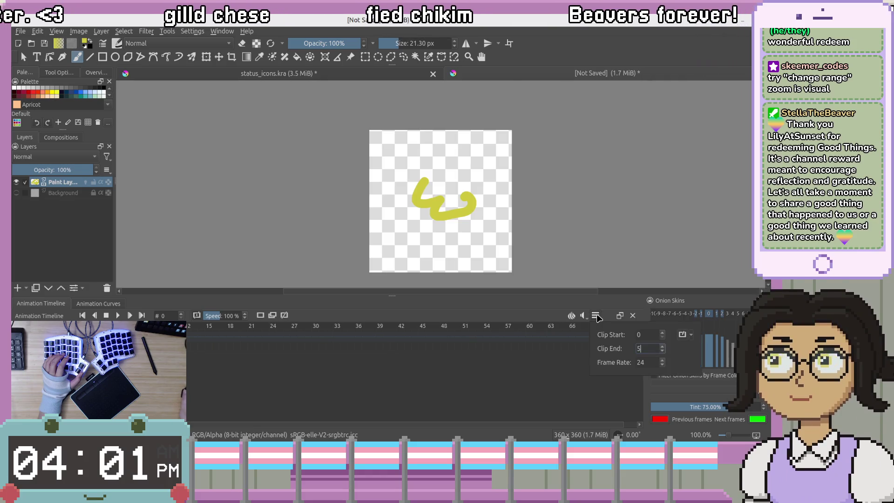
click(588, 315)
click(584, 315)
click(584, 316)
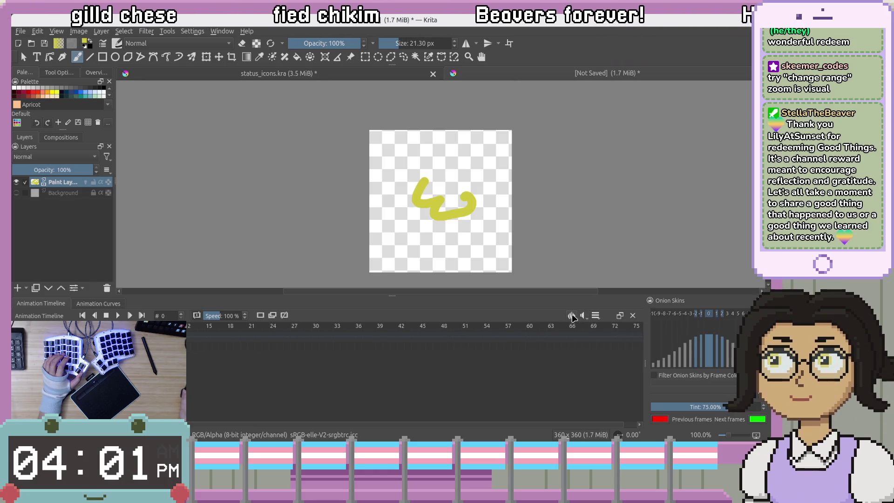
click(573, 316)
click(700, 317)
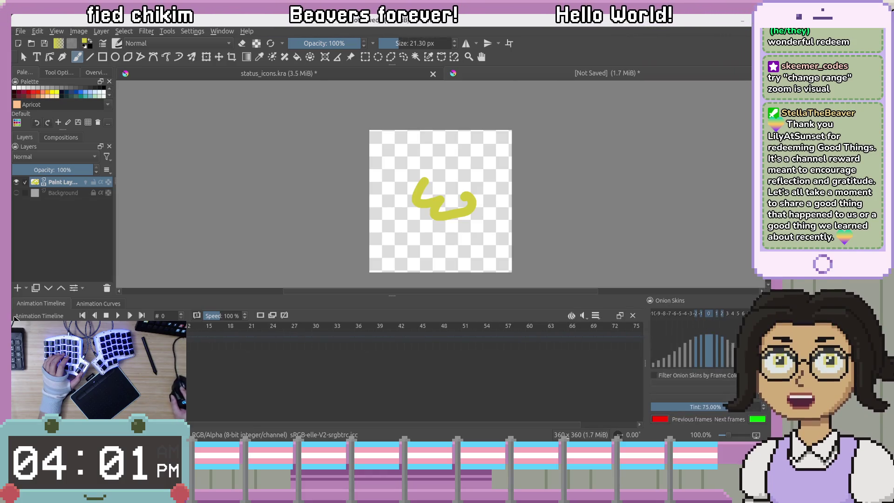
scroll(426, 372, down, 2)
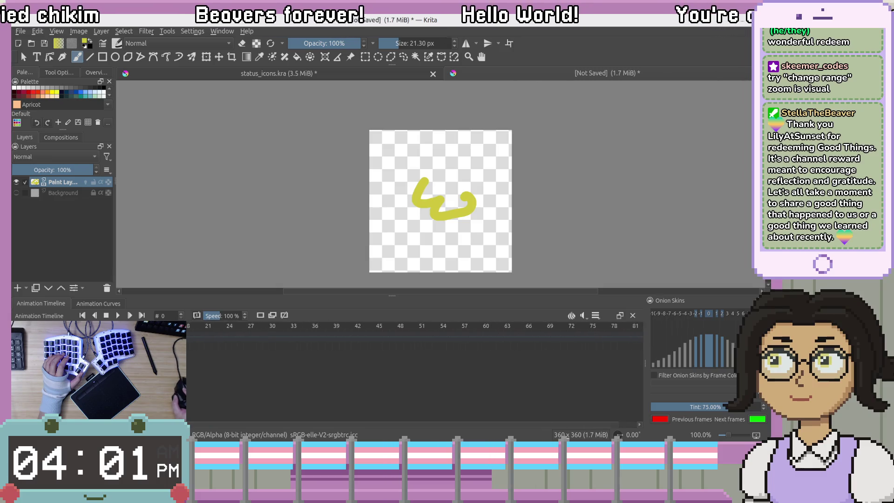
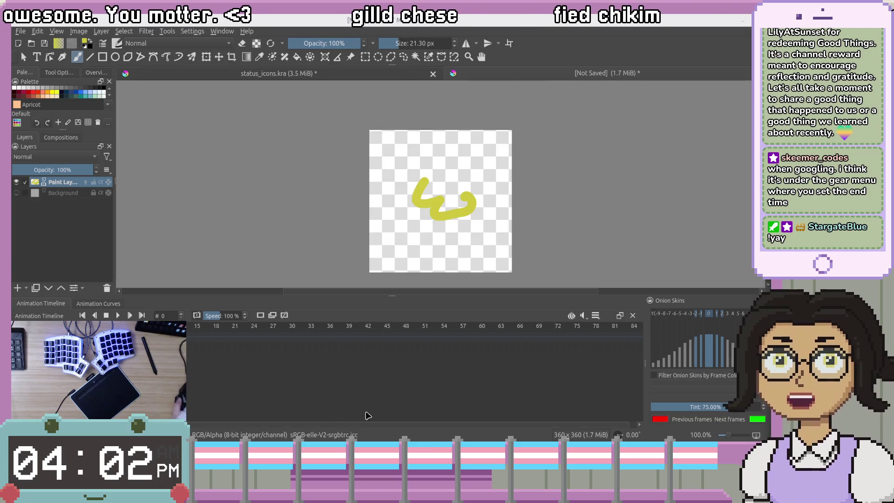
Step to frame 2 and back to frame 0, then split the Animation Curves view off and merge it back.
key(period)
key(period)
key(comma)
key(comma)
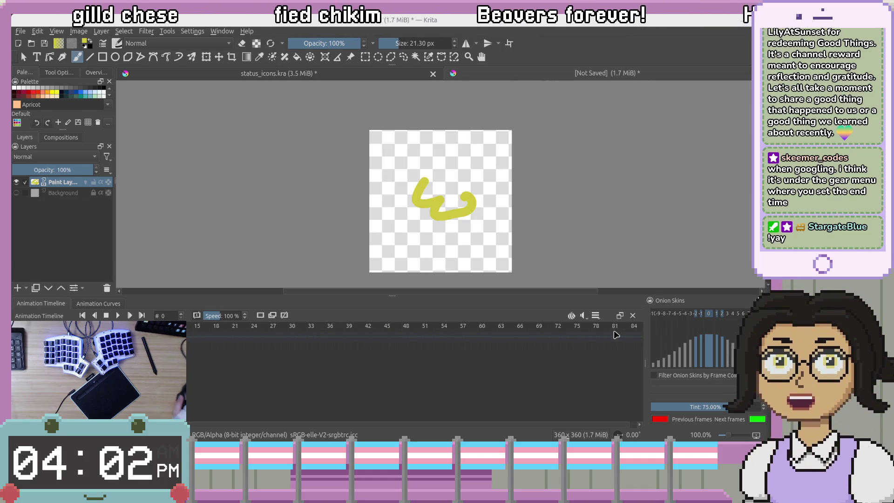
click(620, 315)
click(618, 316)
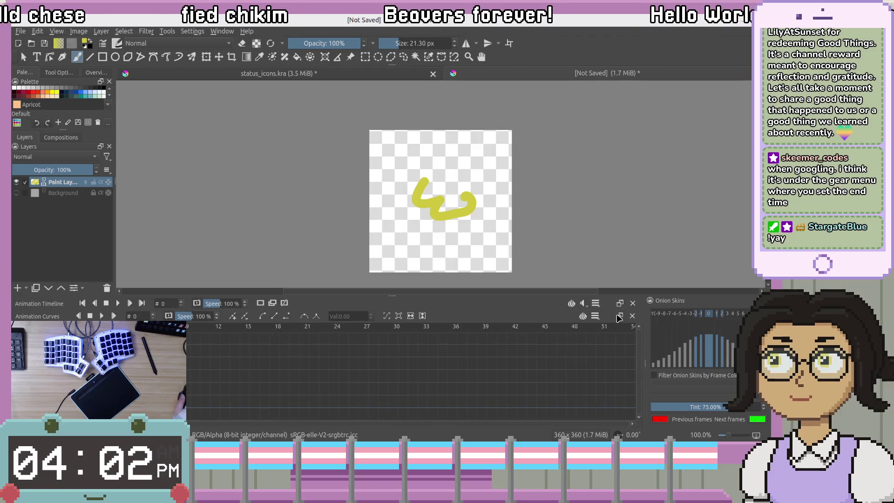
click(619, 317)
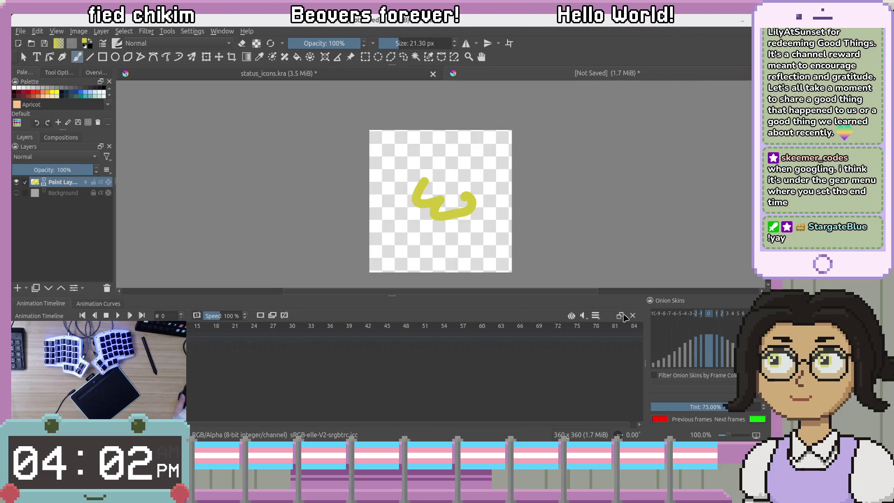
Check the clip settings popup and audio options, and toggle the Onion Skins panel off and on.
click(595, 316)
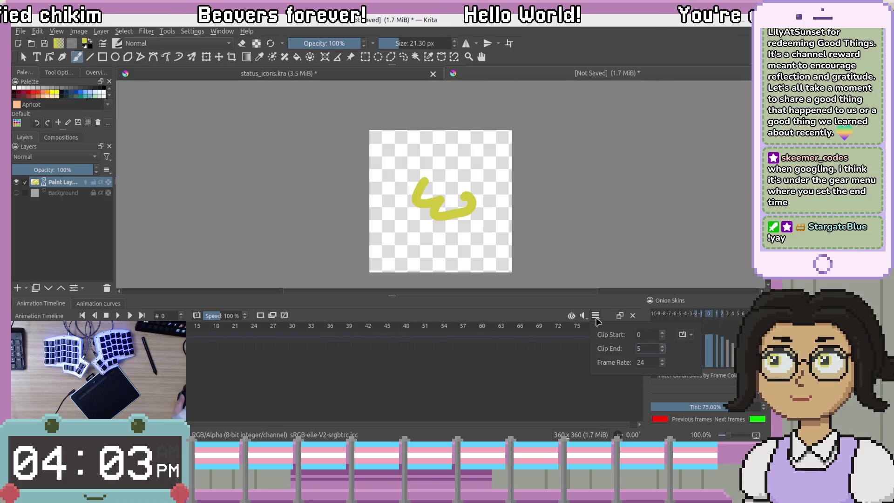
click(686, 336)
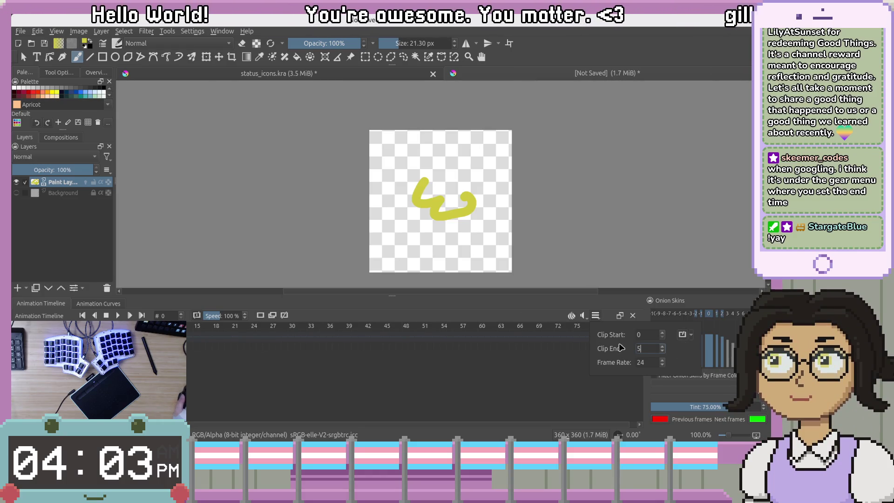
click(584, 316)
click(585, 316)
click(572, 318)
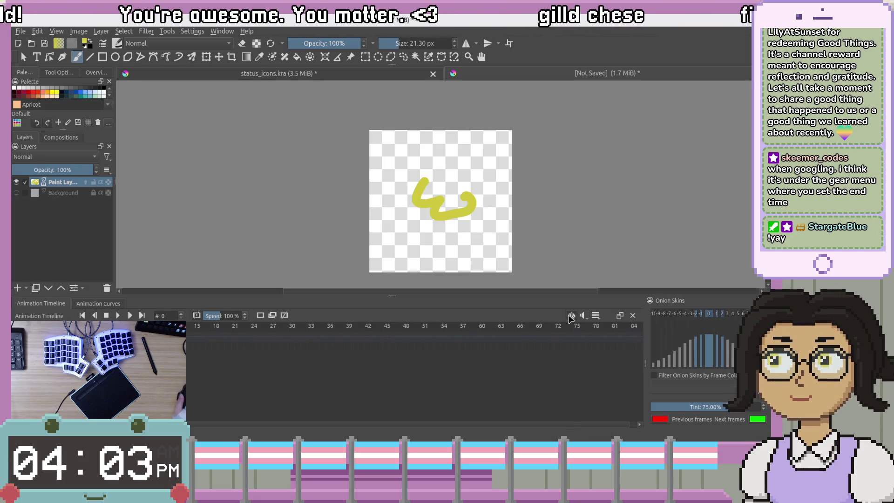
click(573, 319)
click(572, 319)
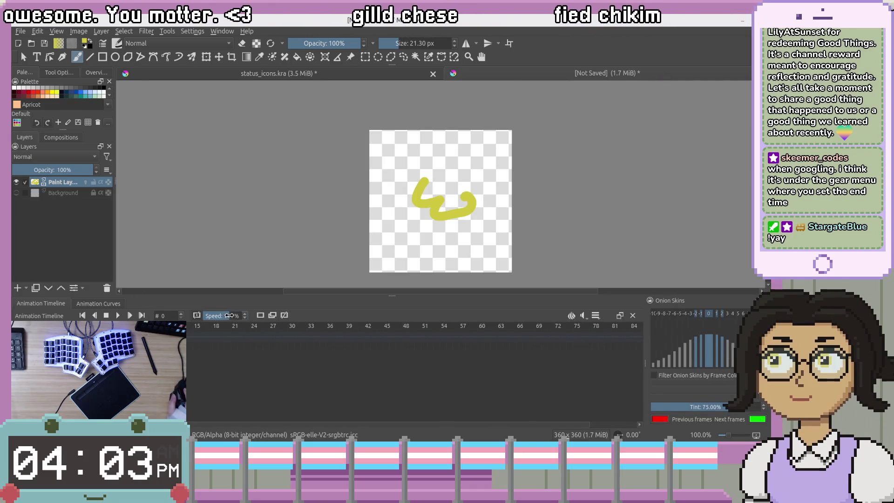
Set the timeline's playback speed to 101 %.
drag(226, 315, 219, 324)
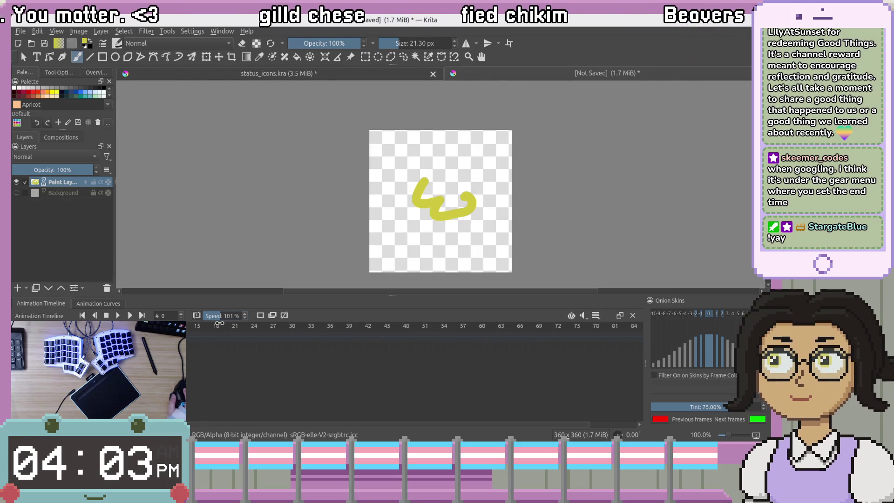
scroll(246, 316, up, 3)
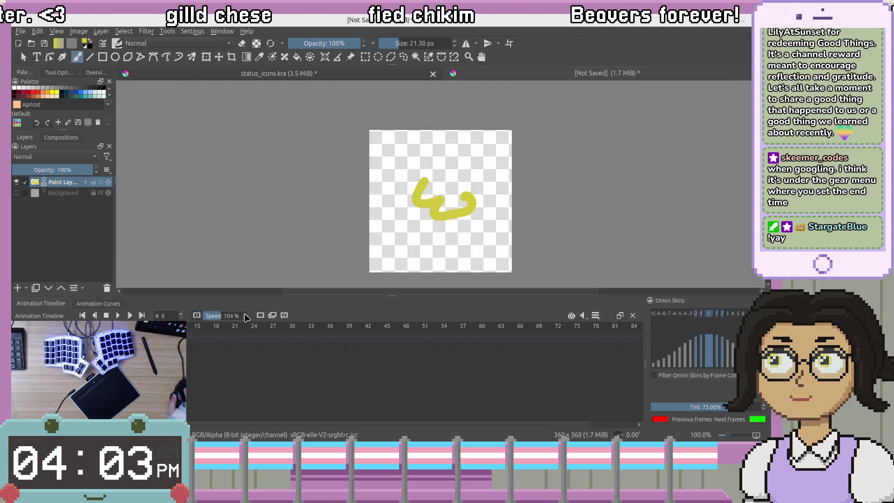
drag(203, 319, 219, 317)
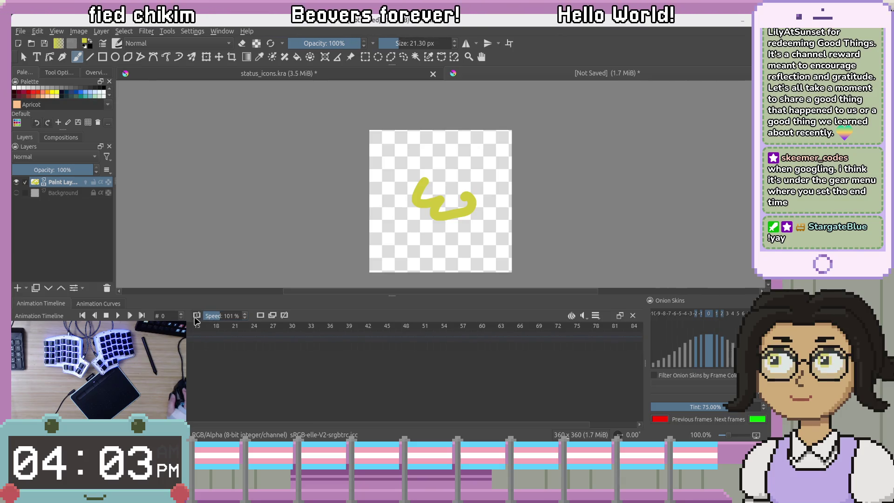
click(193, 31)
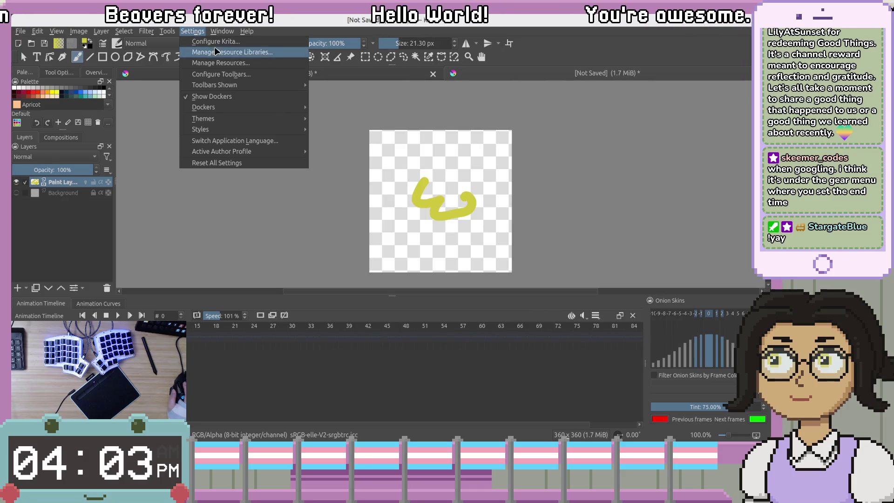
Open the Configure Krita dialog from the Settings menu.
mouse_move(217, 119)
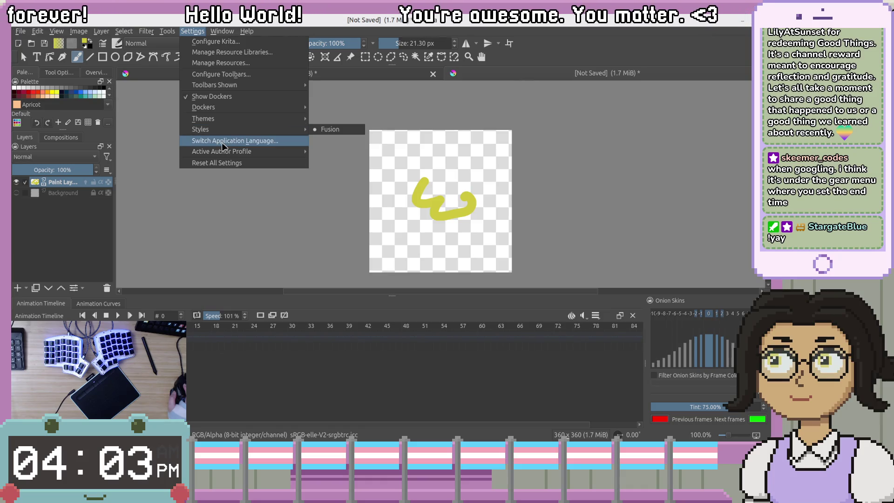
mouse_move(222, 156)
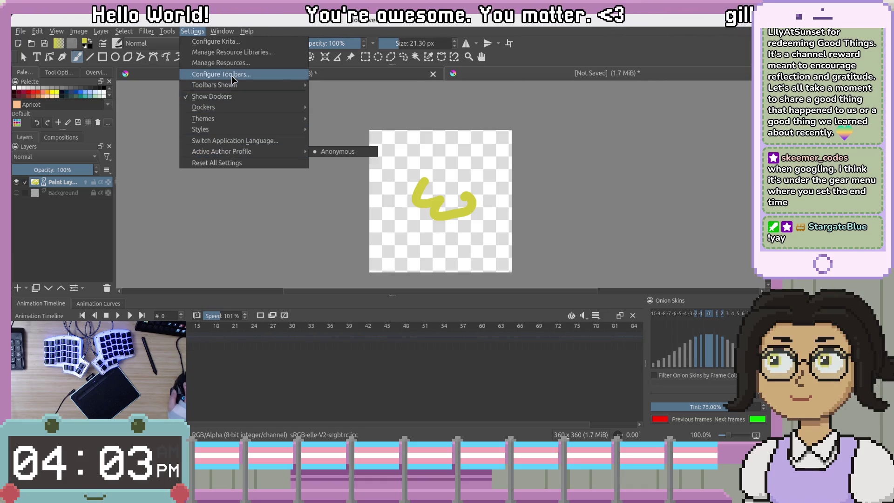
click(237, 44)
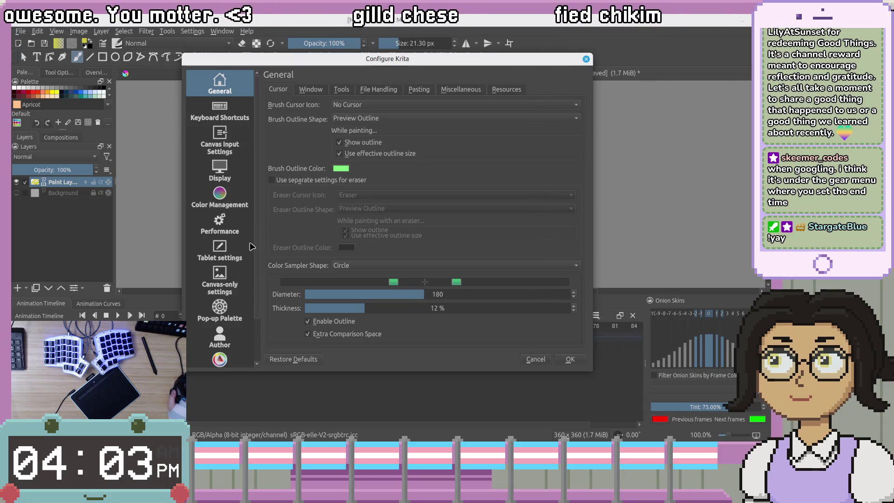
scroll(252, 246, down, 2)
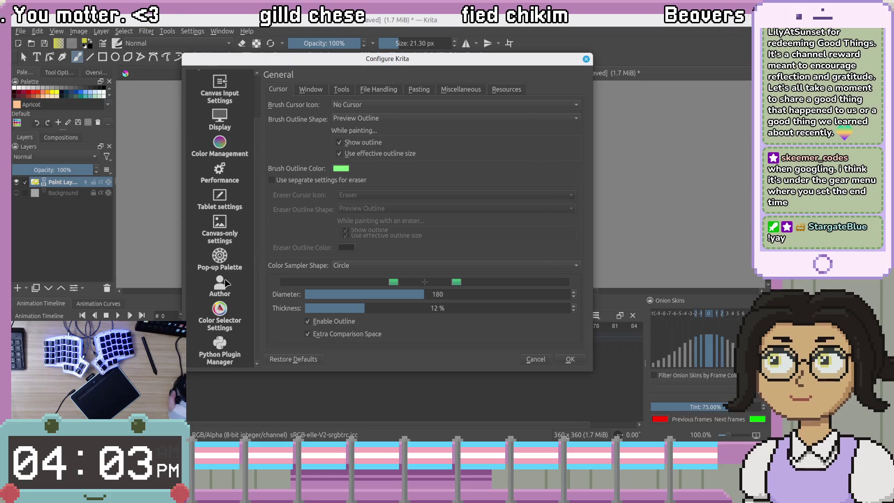
scroll(225, 275, up, 2)
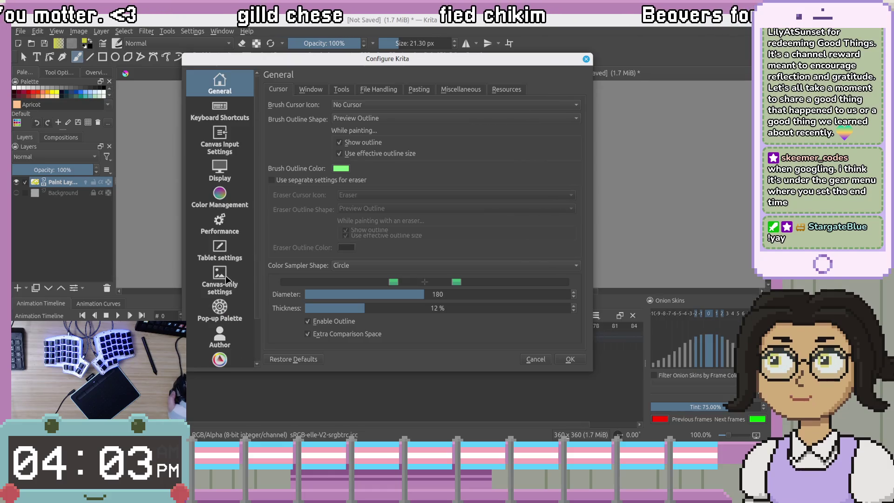
Browse the Display, Canvas Input, Keyboard Shortcuts and General tool and window preference pages.
click(214, 162)
click(220, 147)
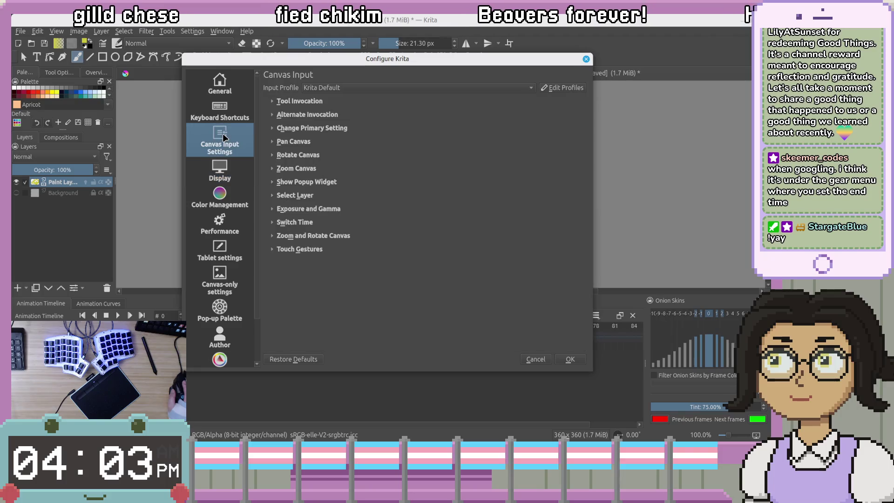
click(225, 113)
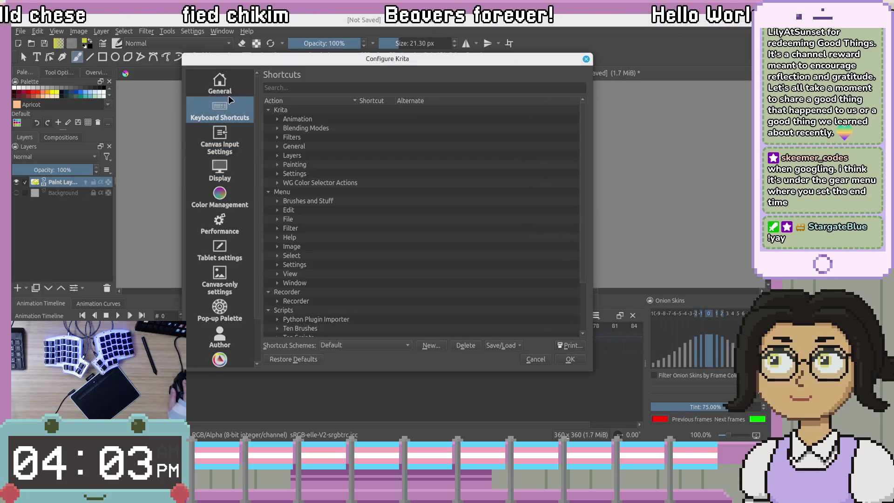
click(233, 87)
click(342, 91)
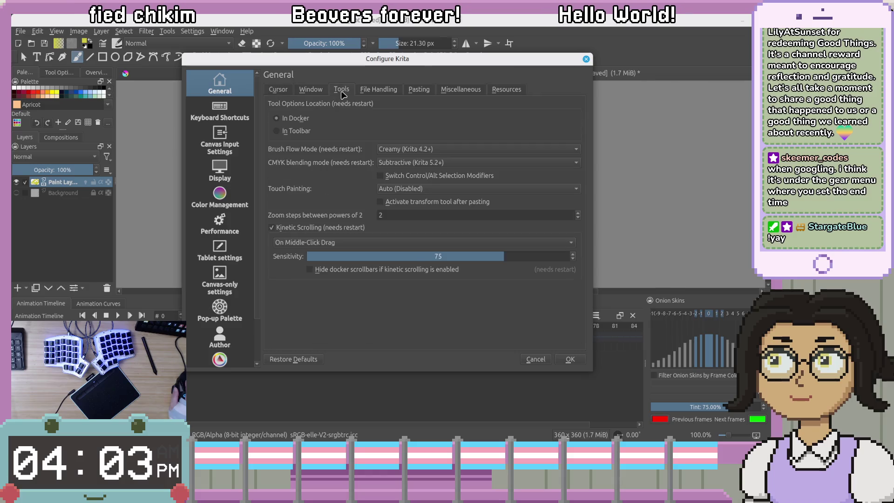
click(315, 95)
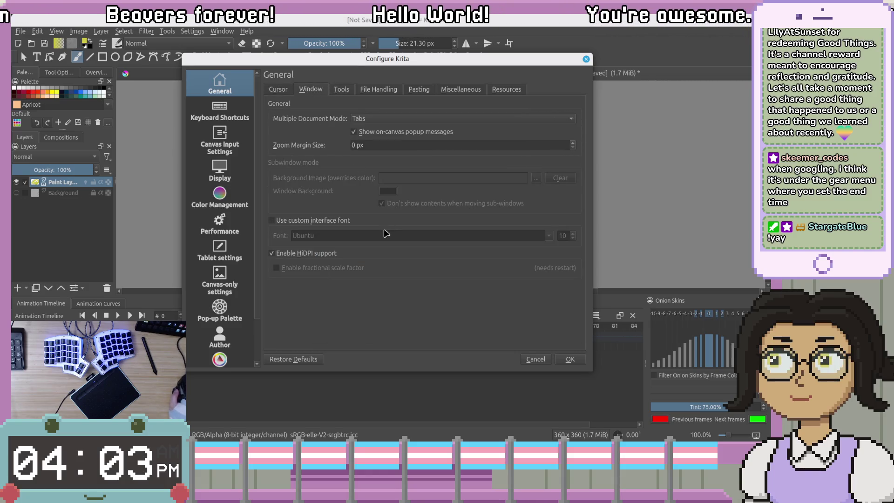
View the Performance and Canvas-only settings, then confirm with OK.
click(220, 222)
click(221, 286)
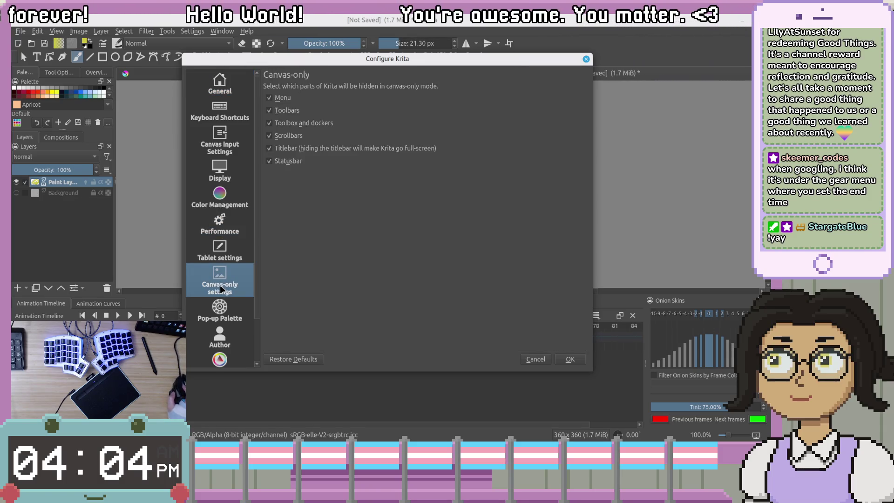
click(569, 359)
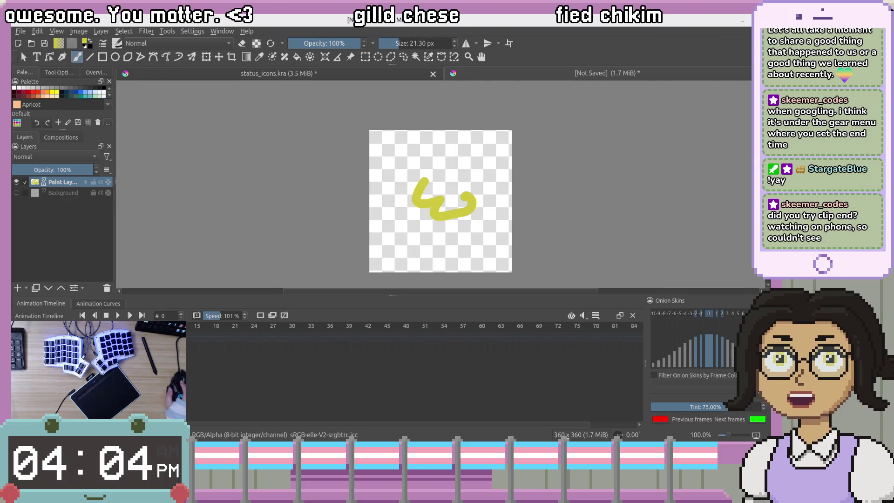
Close the Animation Timeline, Animation Curves and Onion Skins dockers, then re-add Animation Timeline from Settings > Dockers.
click(632, 316)
click(633, 303)
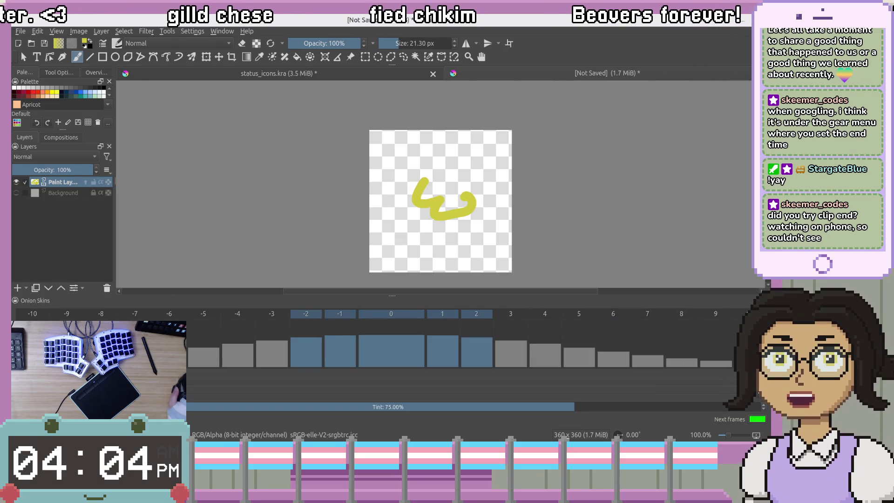
click(762, 300)
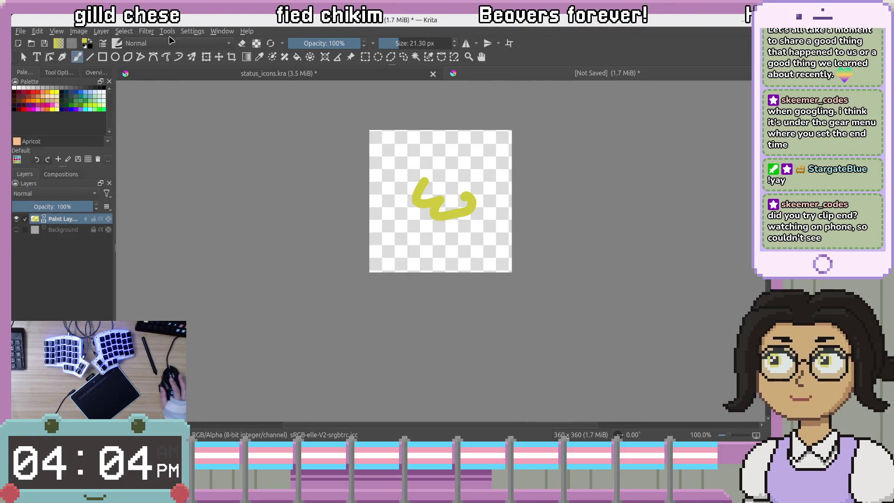
click(222, 31)
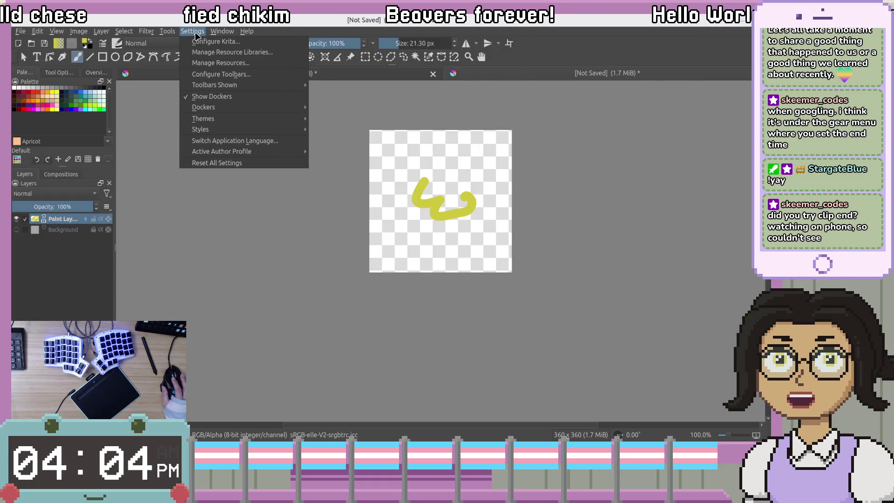
mouse_move(285, 110)
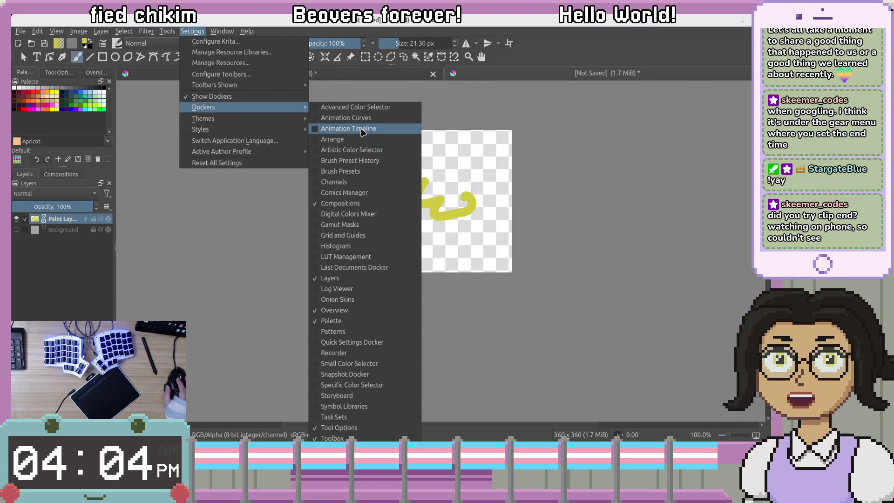
click(354, 128)
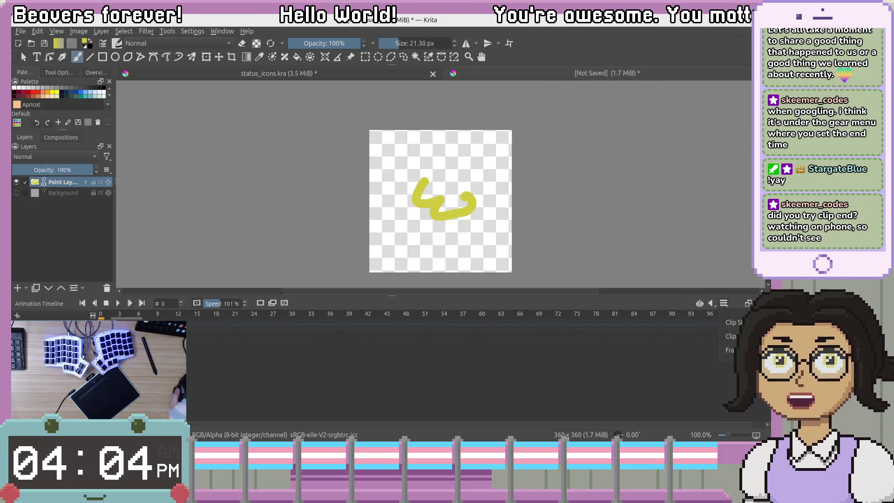
Dismiss the clip range settings, reopen and close them, then glance at the Window menu.
click(622, 376)
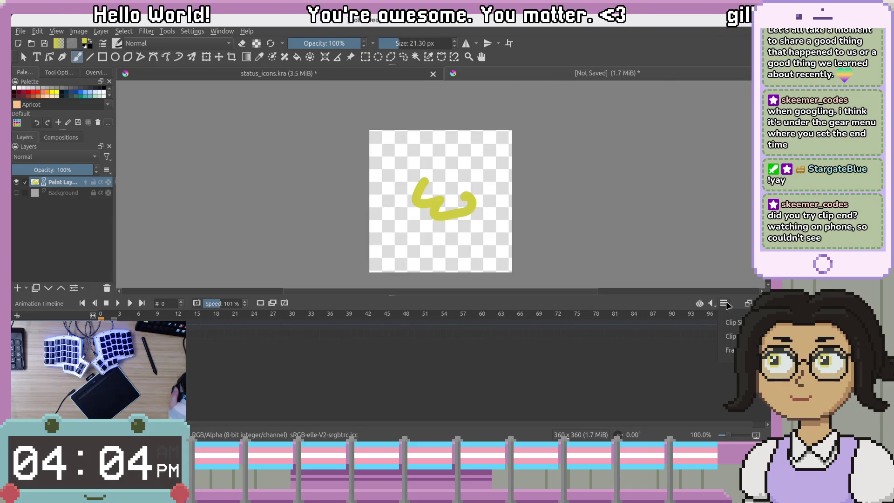
click(748, 303)
click(638, 364)
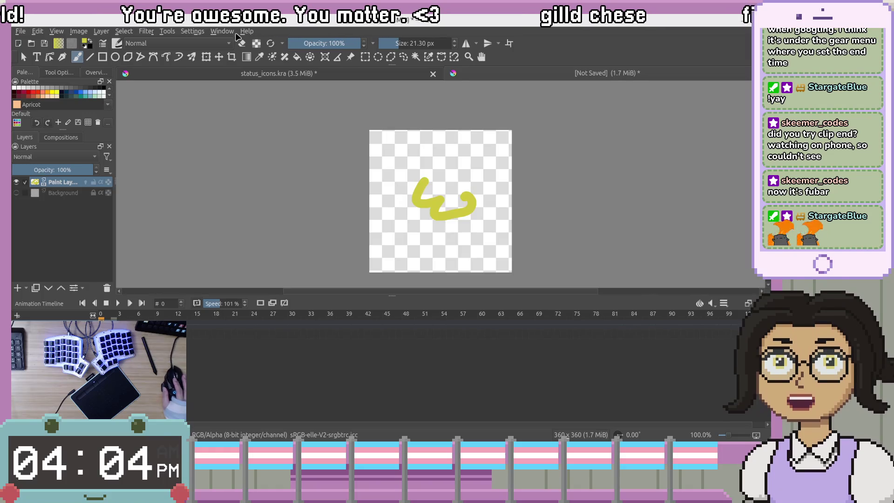
click(220, 32)
click(247, 31)
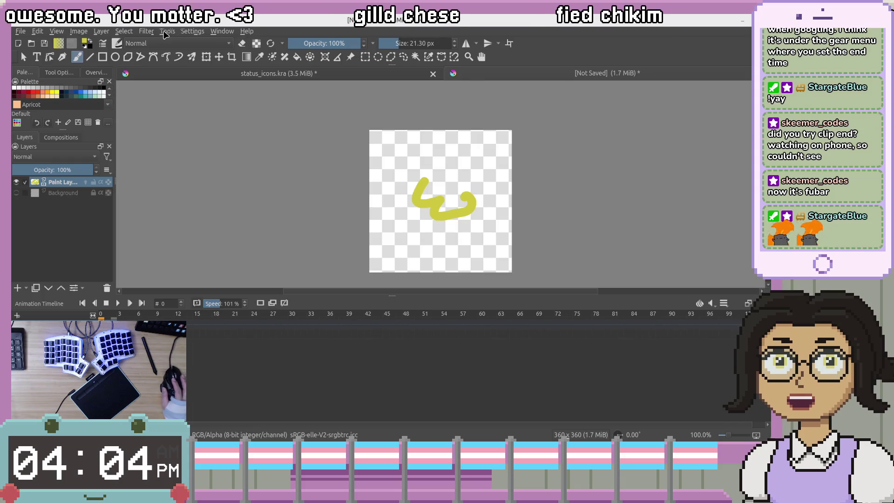
Look through the Settings and Window menus and dismiss the blending mode list without changes.
click(222, 32)
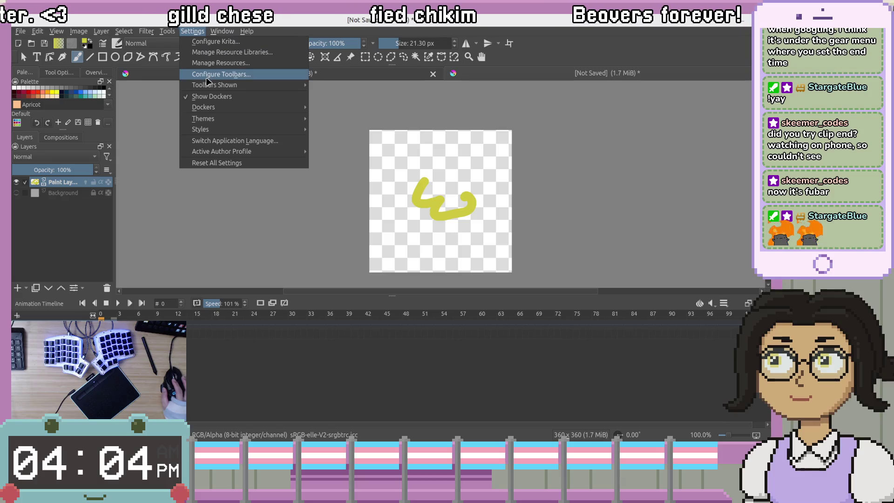
mouse_move(210, 85)
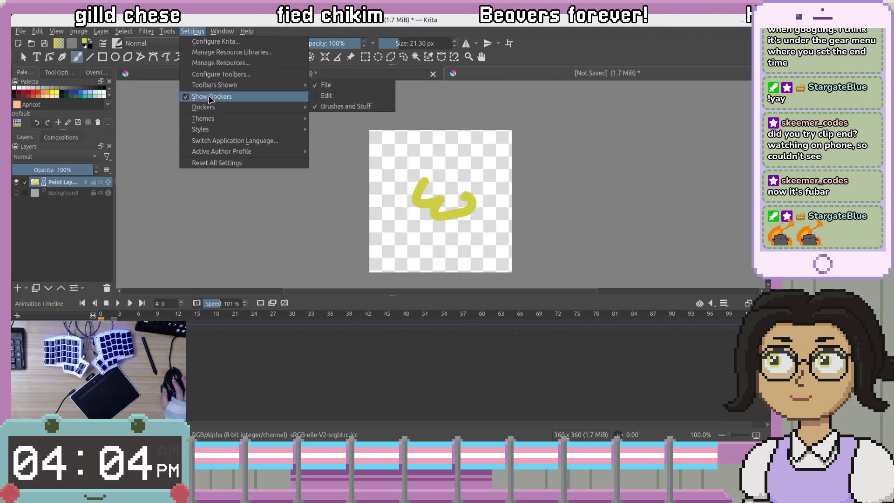
click(329, 34)
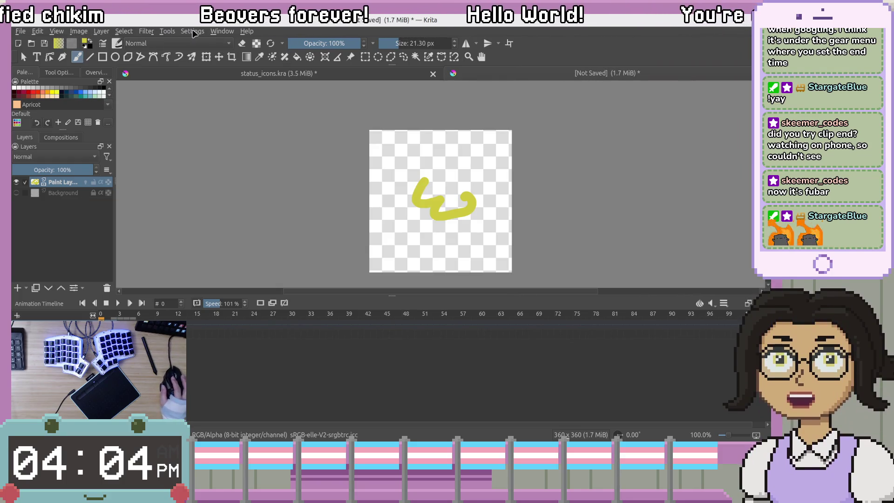
click(231, 32)
click(246, 31)
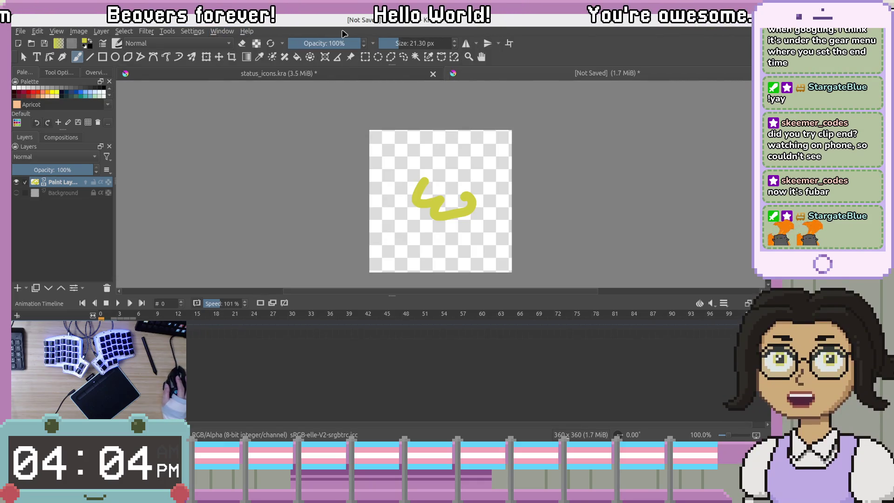
click(210, 45)
key(Escape)
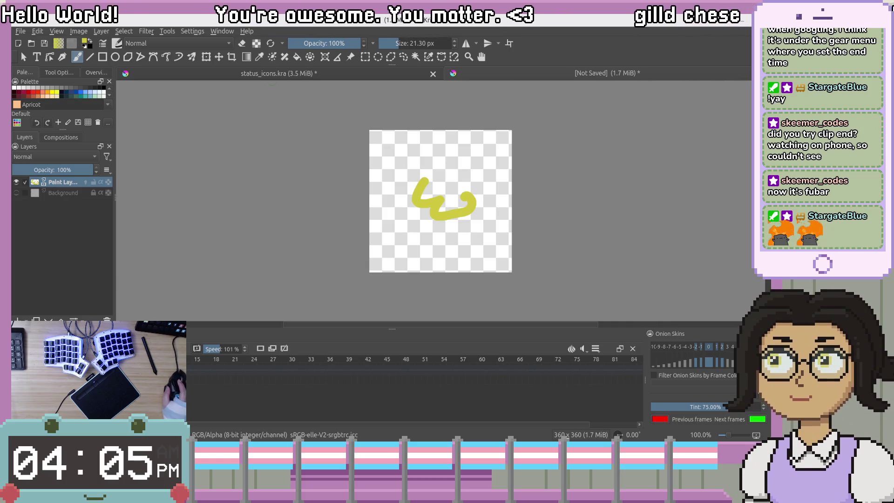
scroll(239, 349, up, 5)
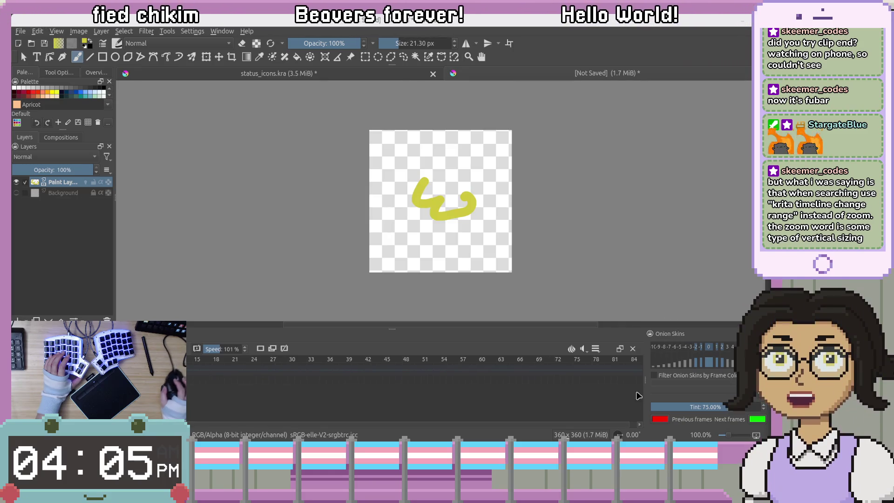
mouse_move(645, 379)
mouse_down()
mouse_move(336, 385)
mouse_move(678, 384)
mouse_up()
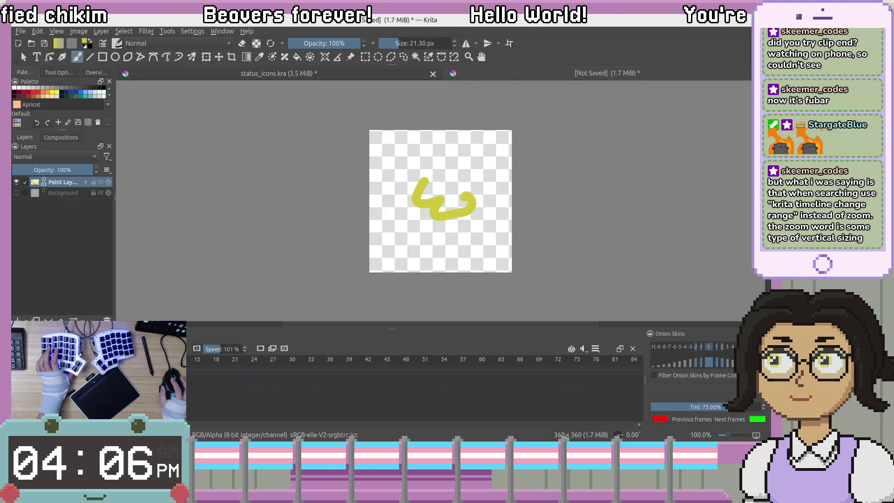
Zoom the timeline ruler in so it spans frames 15 to 78.
scroll(414, 359, up, 1)
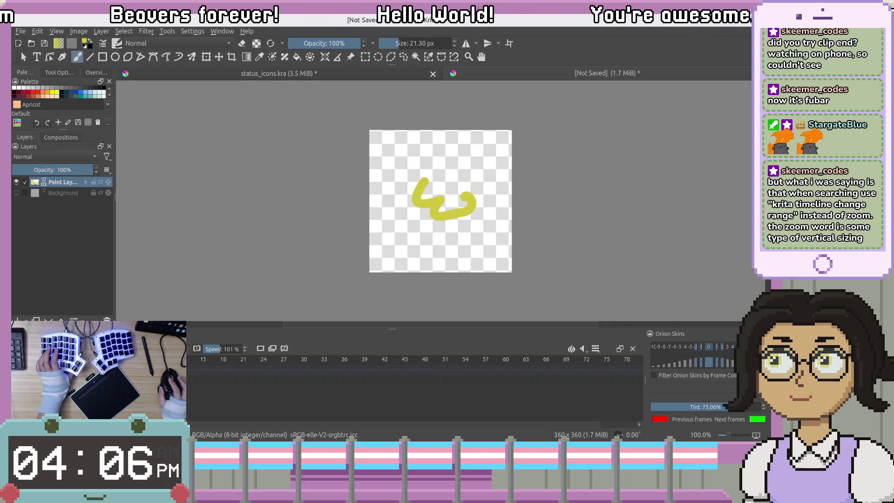